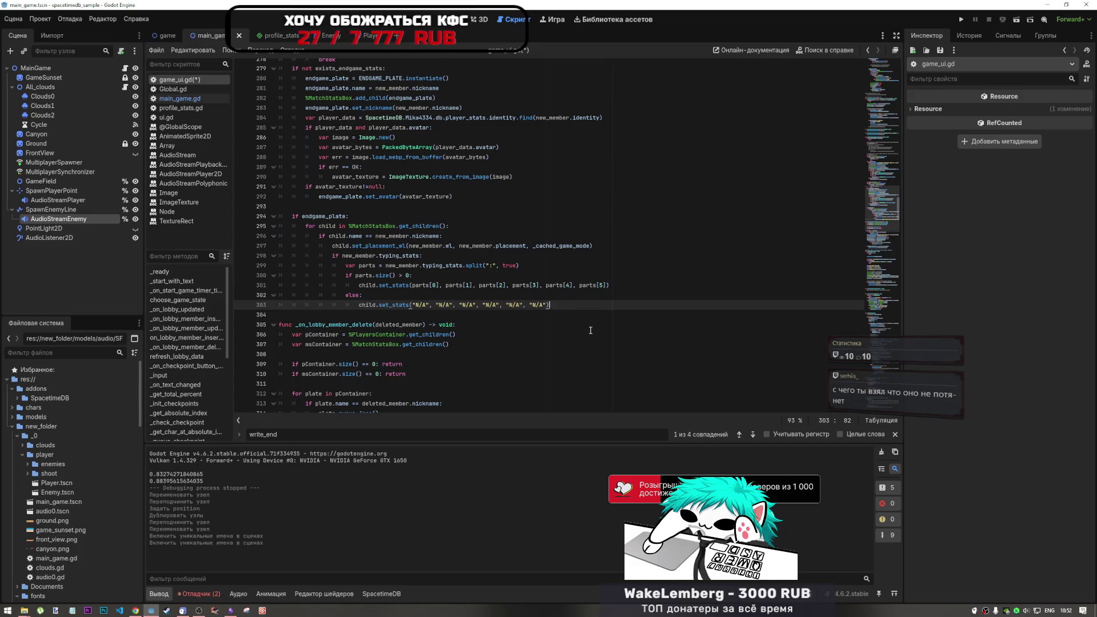
Step: Insert a new line after the N/A set_stats call on line 303 of game_ui.gd
key("Return")
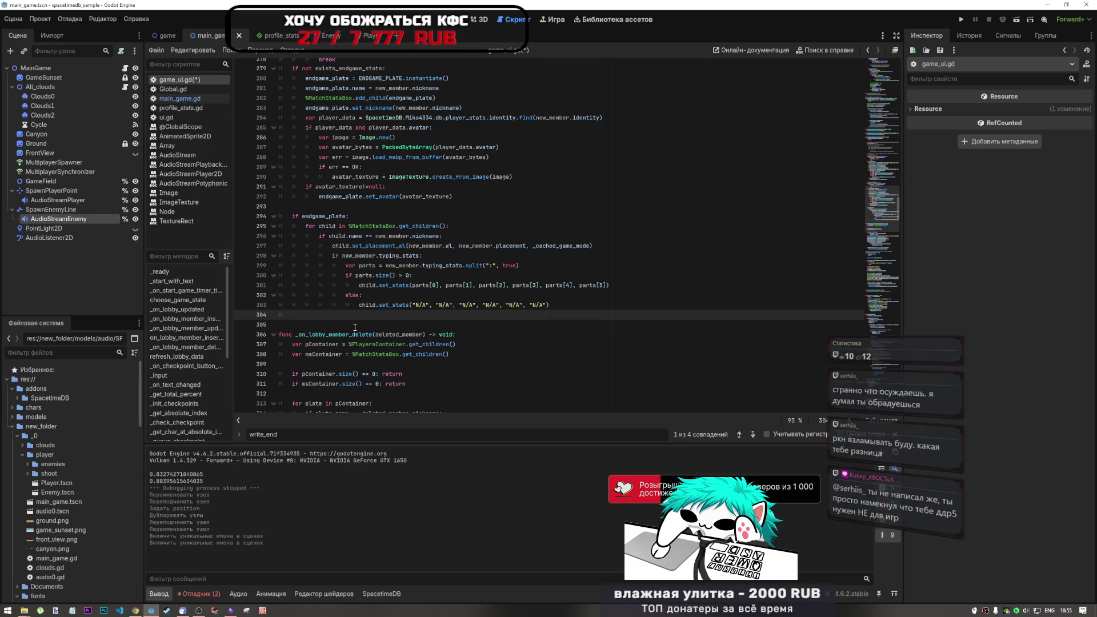
Step: Add empty line 305 before _on_lobby_member_delete and leave the caret on it
key("Return")
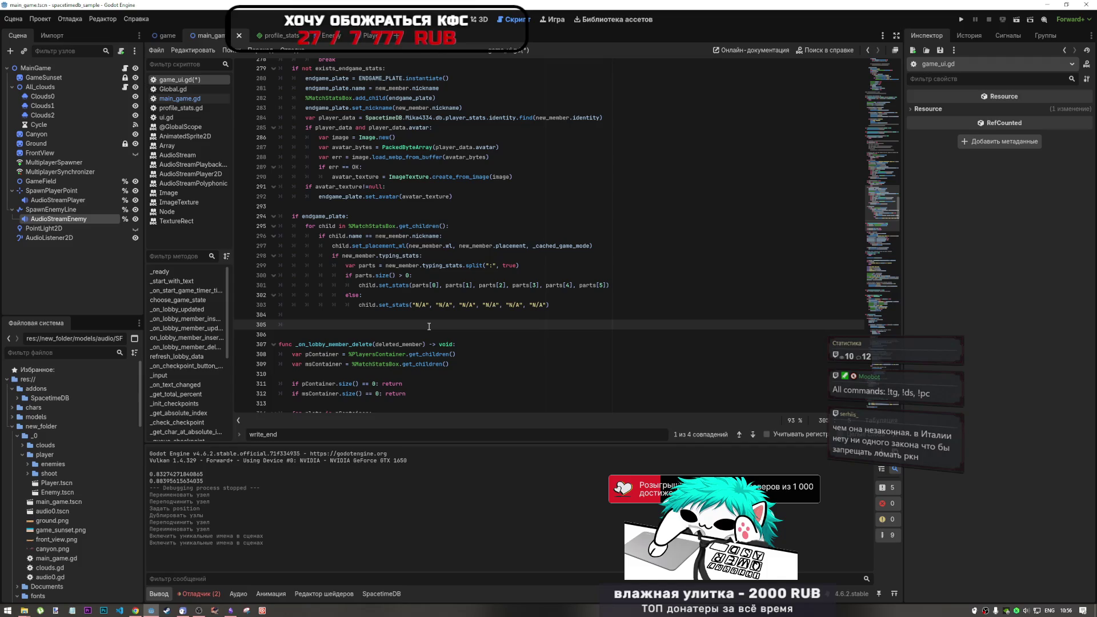
key("Down")
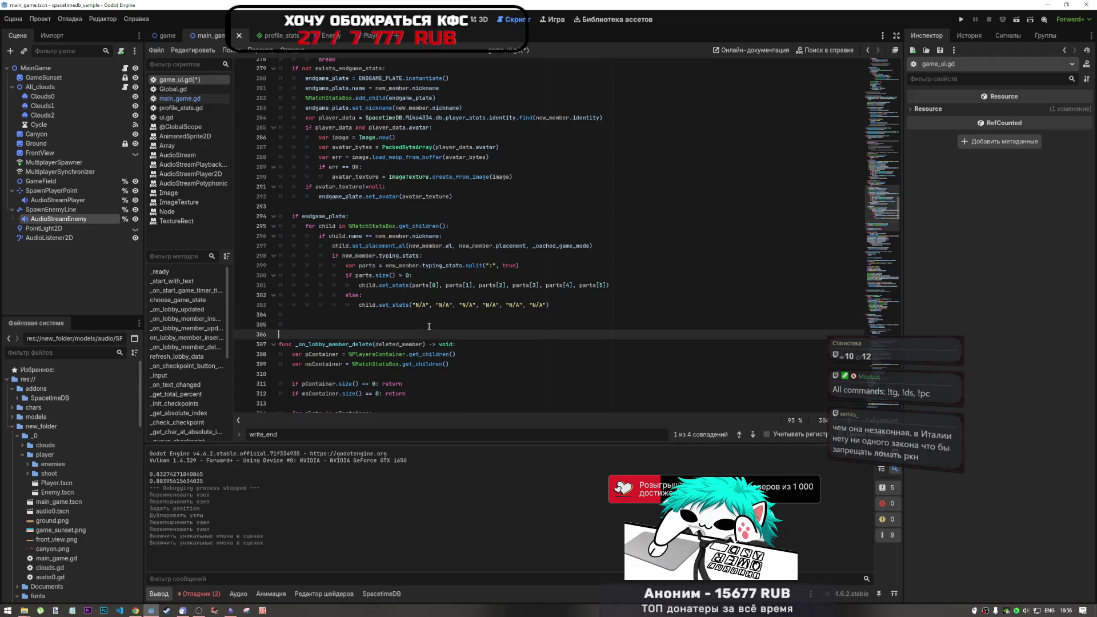
key("Up")
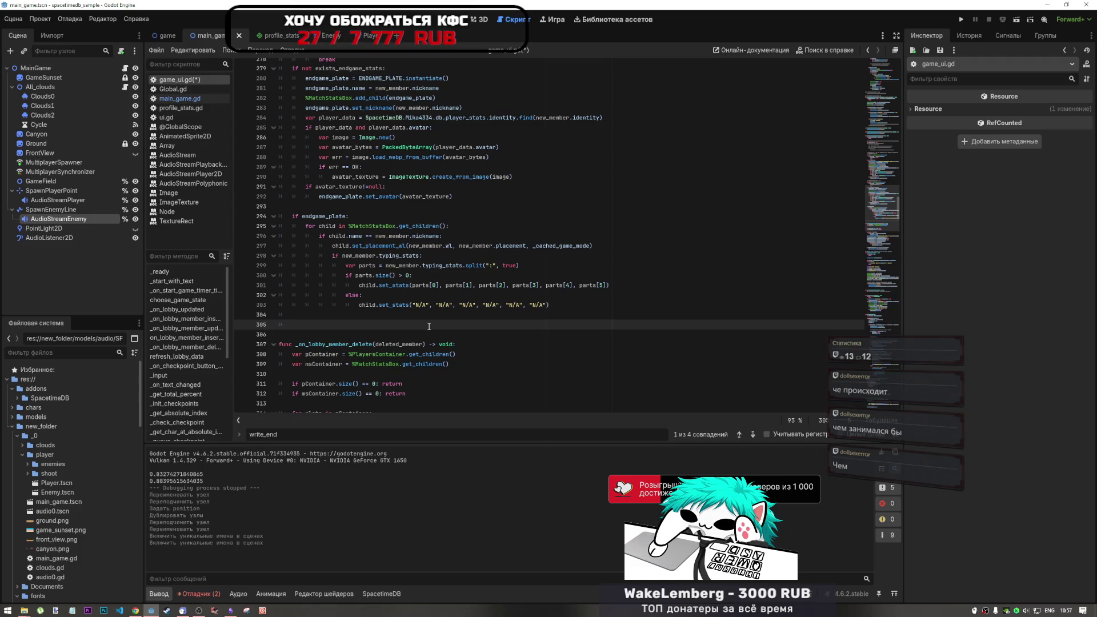
Step: Scroll up from line 305 to the _on_lobby_updated state checks around lines 216–243
scroll(445, 305, "up", 2)
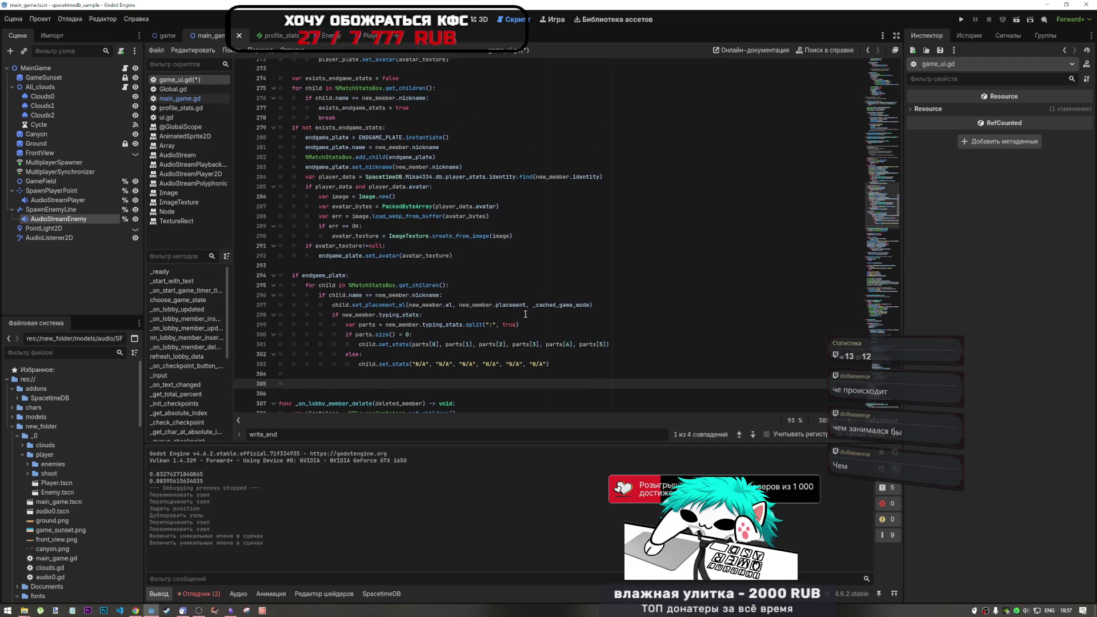
double_click(447, 305)
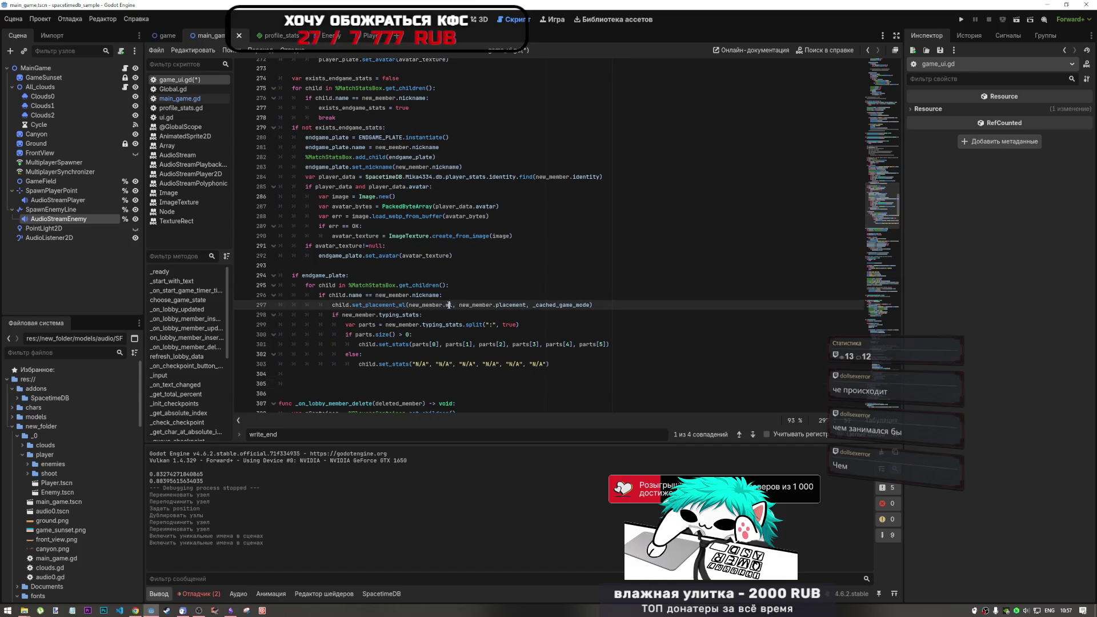
left_click(327, 382)
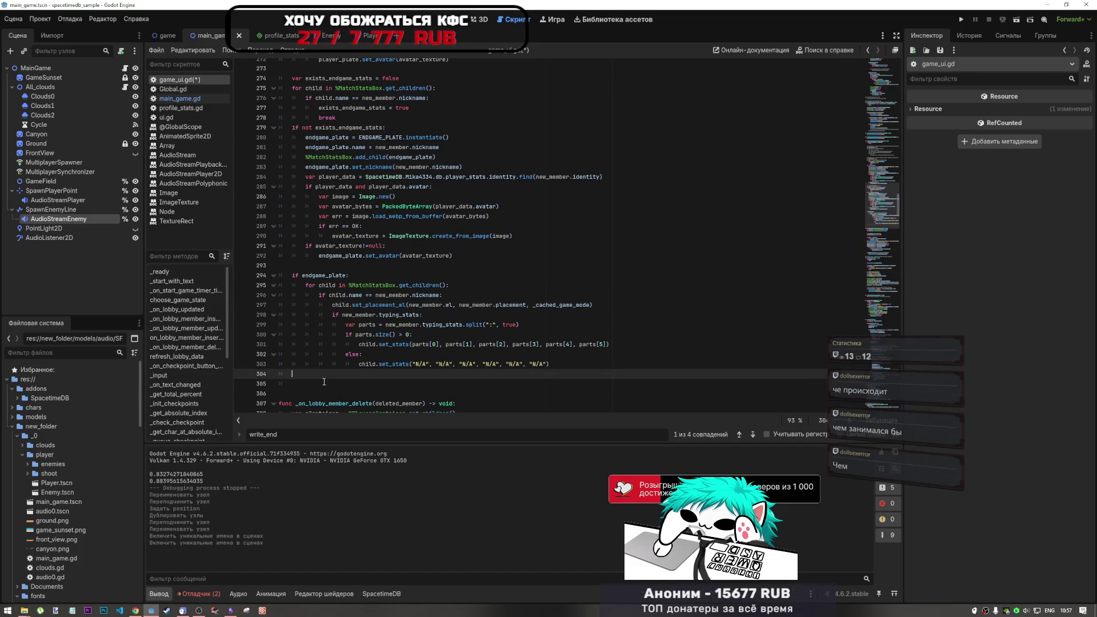
scroll(532, 345, "down", 2)
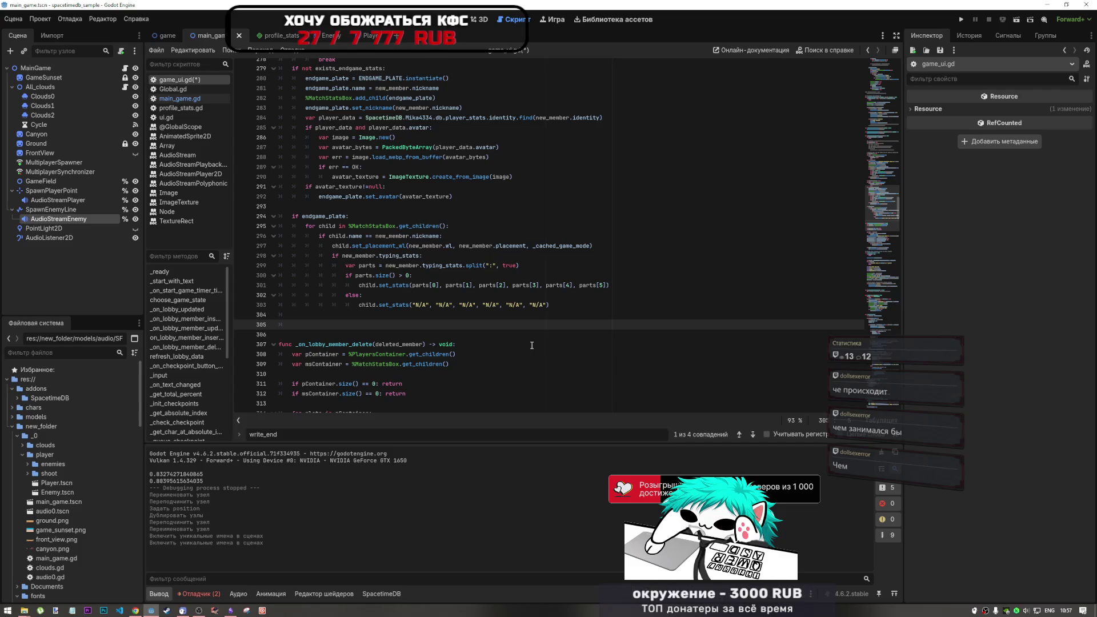
scroll(688, 323, "up", 9)
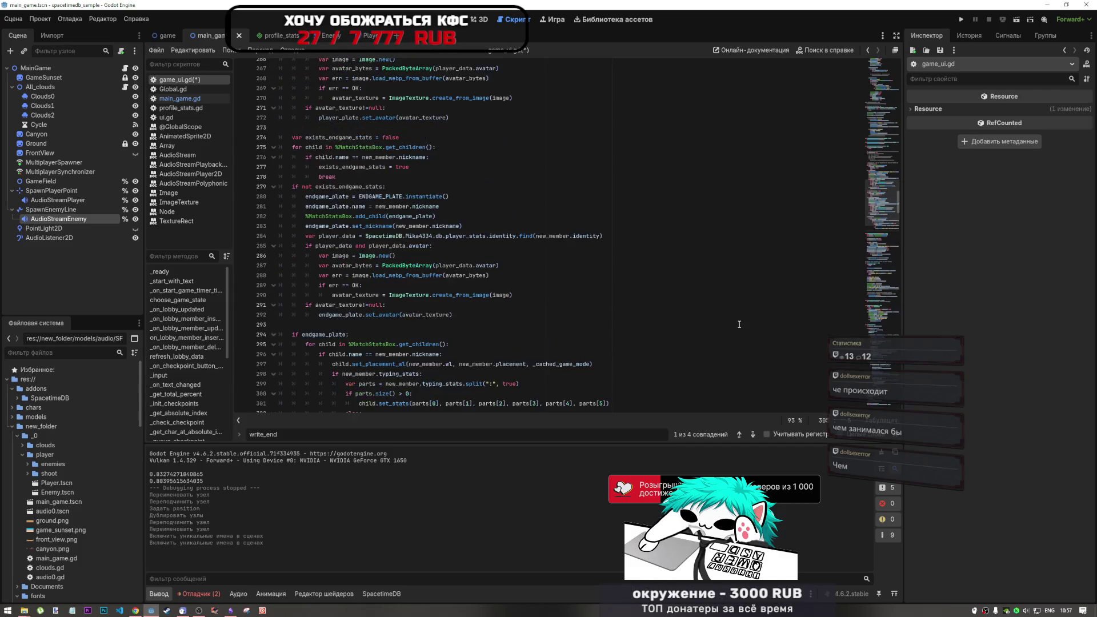
scroll(496, 264, "up", 9)
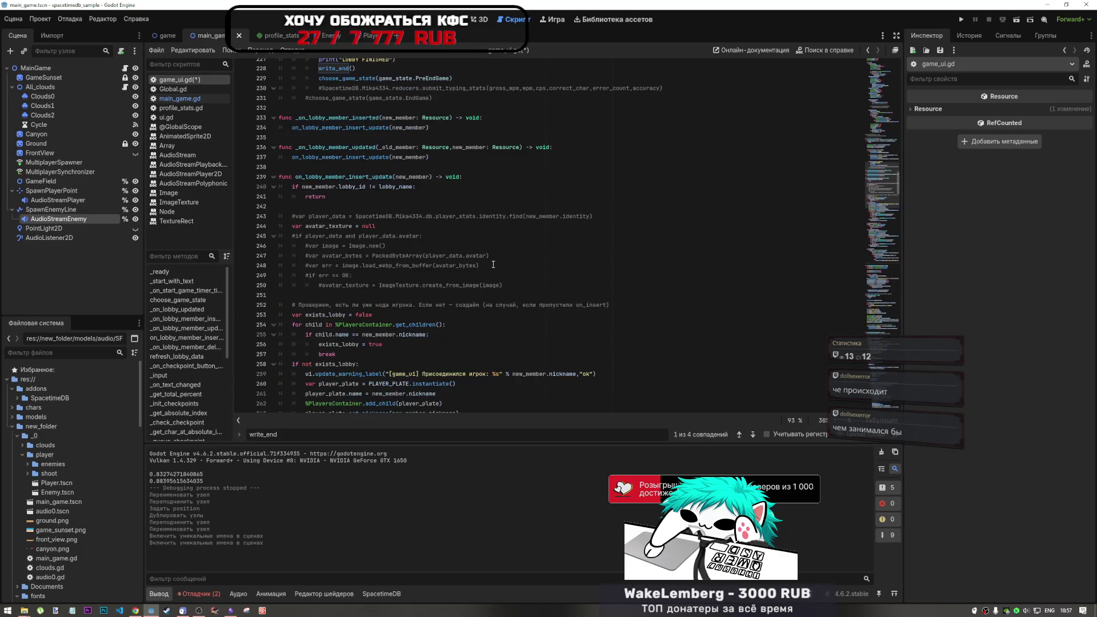
scroll(496, 264, "up", 3)
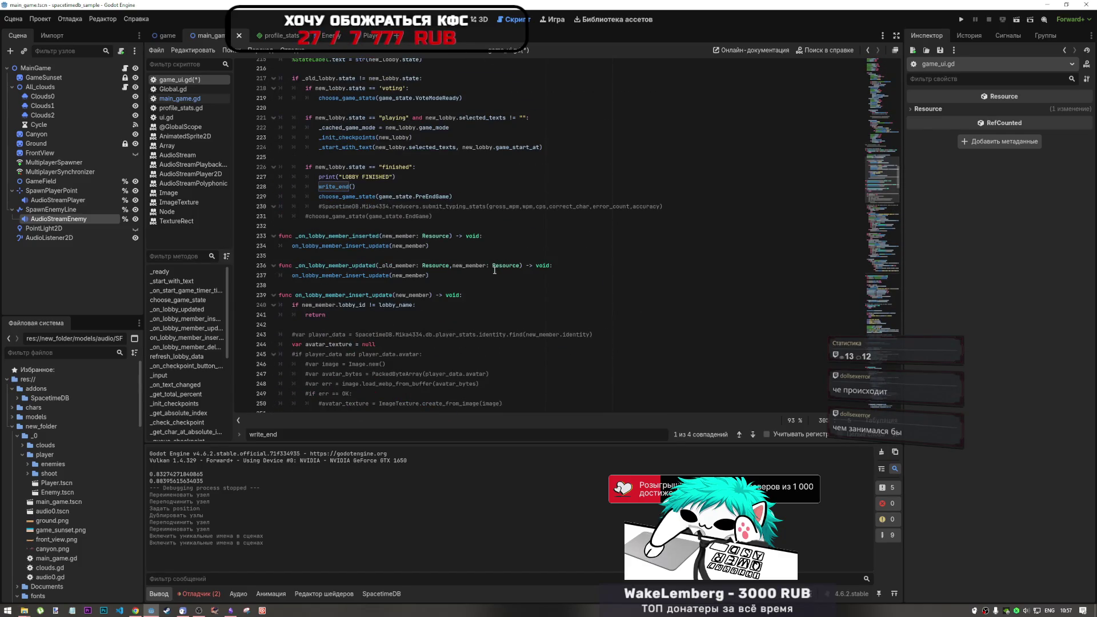
left_click(645, 325)
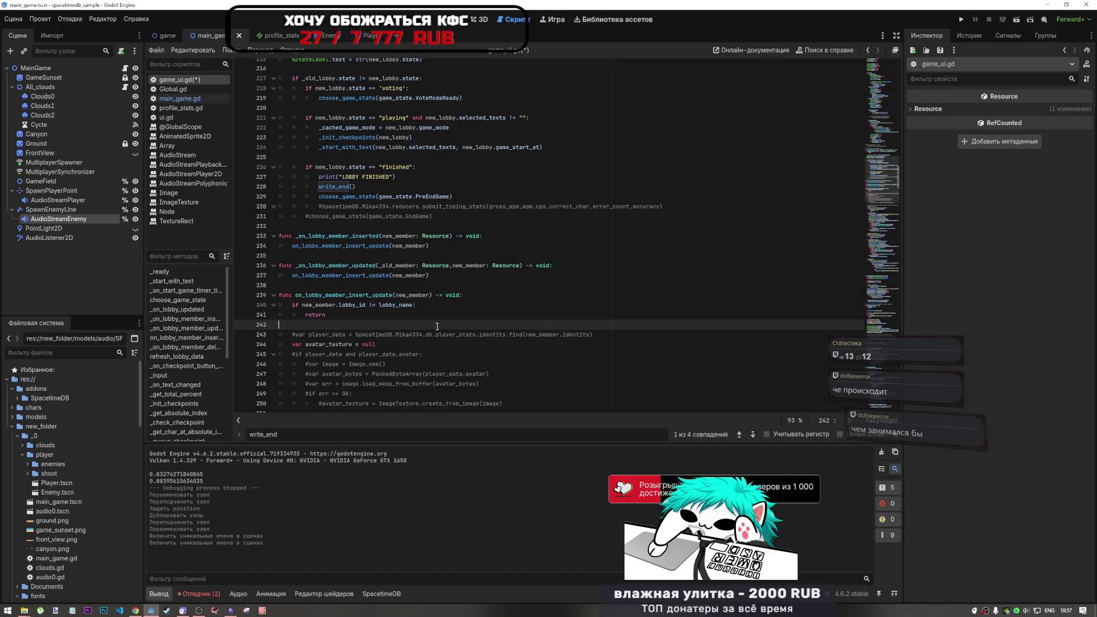
left_click(645, 333)
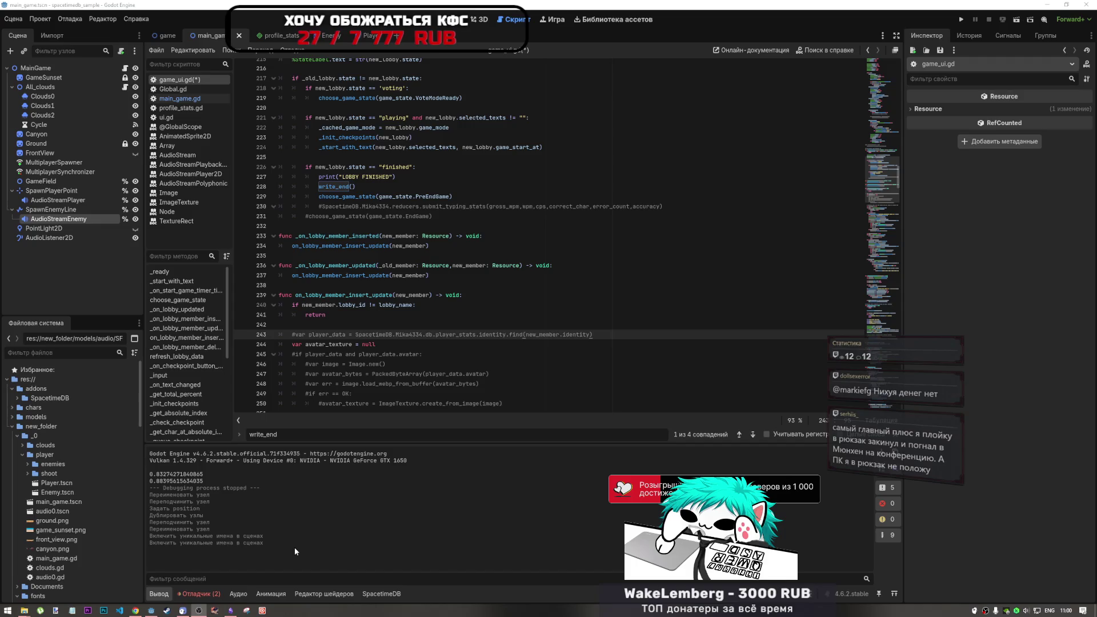
left_click(422, 304)
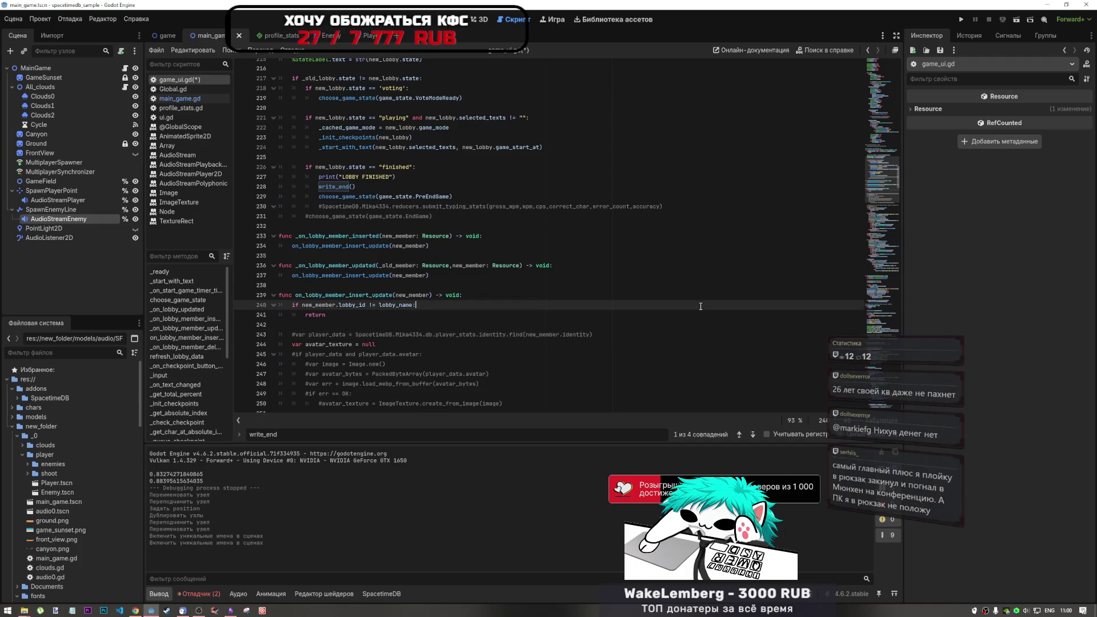
key("Down")
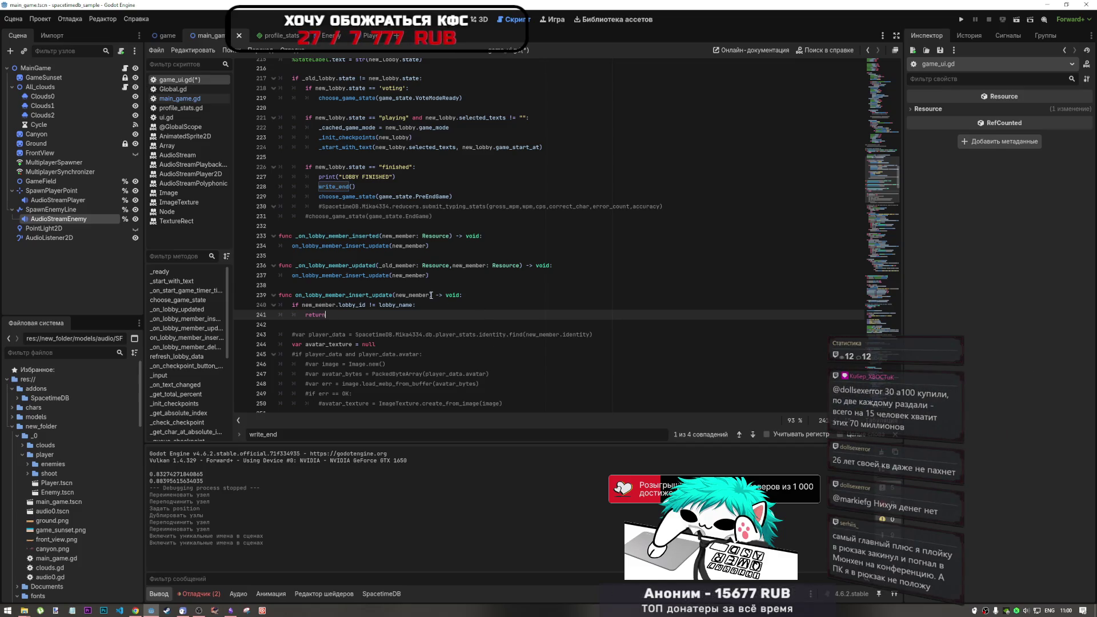
left_click(449, 324)
Step: Place the caret at the end of line 241, then bring Chrome to the front
left_click(452, 316)
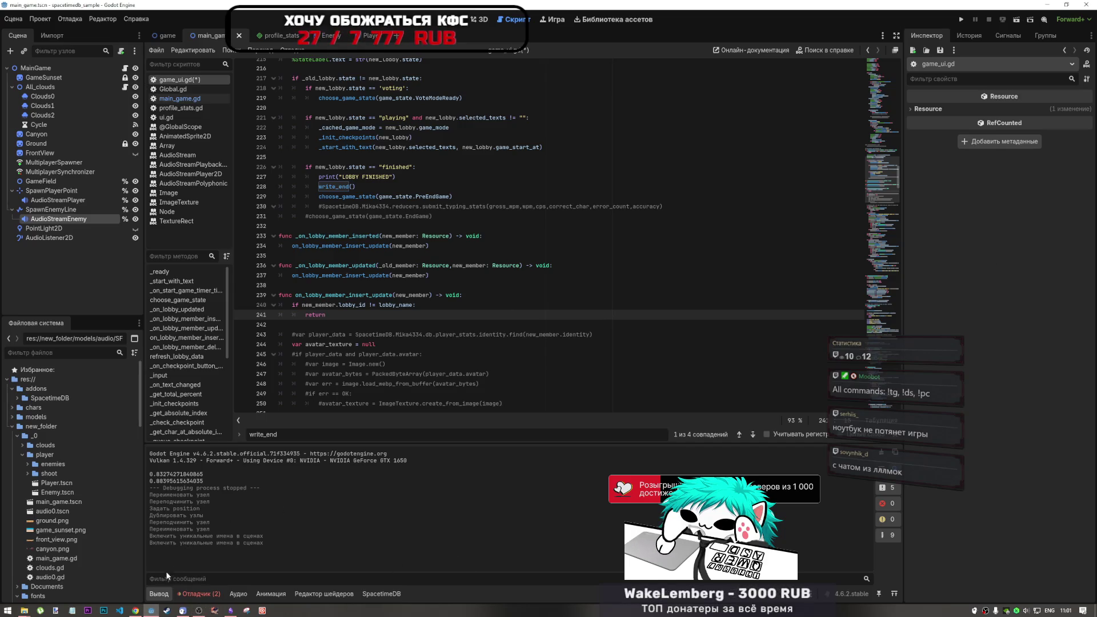
left_click(135, 611)
Step: Google 'A100 цена' in a new tab, skim the results, and close that tab
left_click(1010, 9)
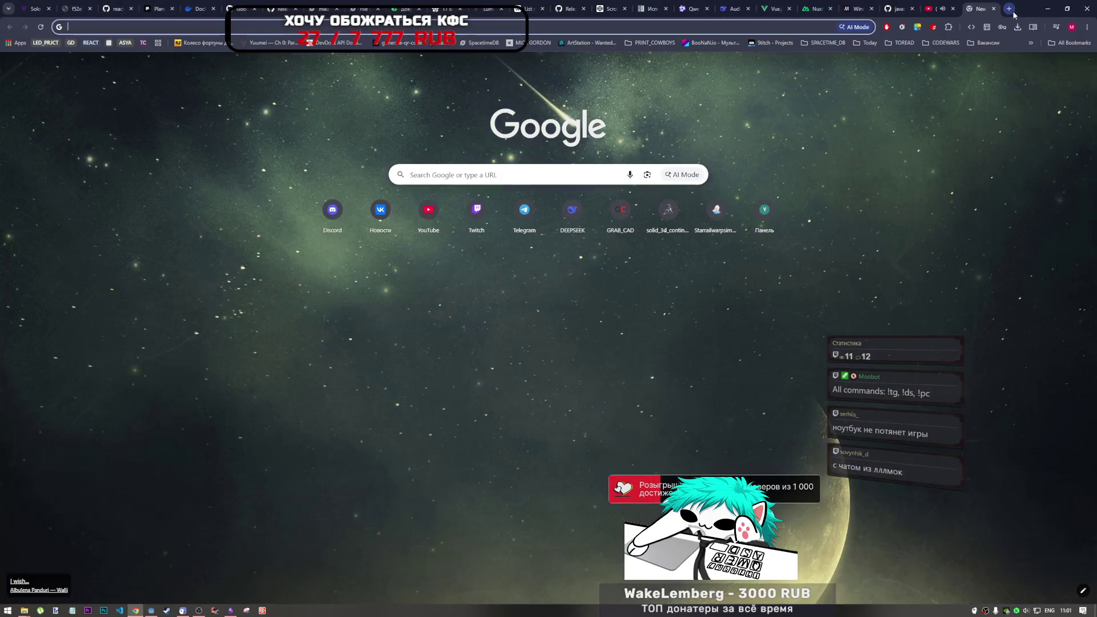
type("F1")
key("BackSpace")
key("BackSpace")
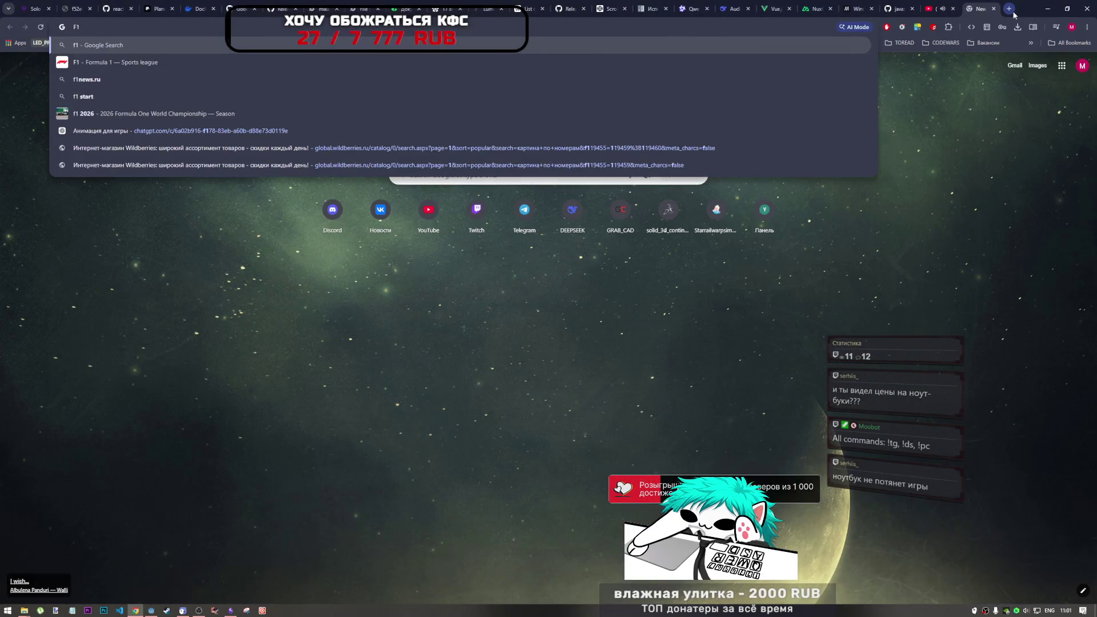
type("A100")
key("alt+shift")
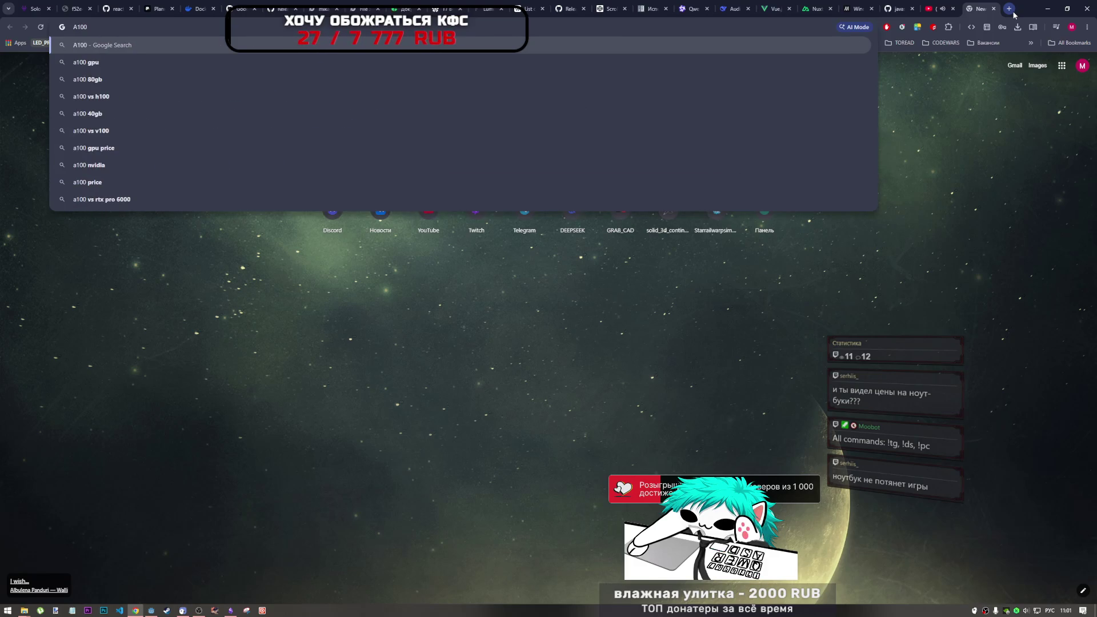
type("цена")
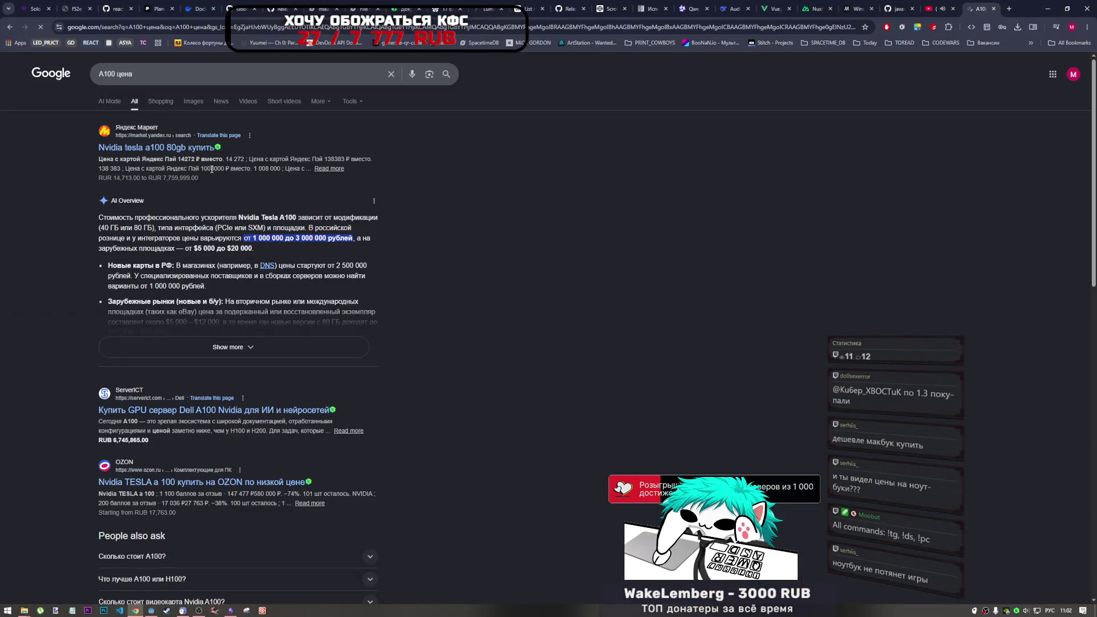
scroll(251, 219, "down", 1)
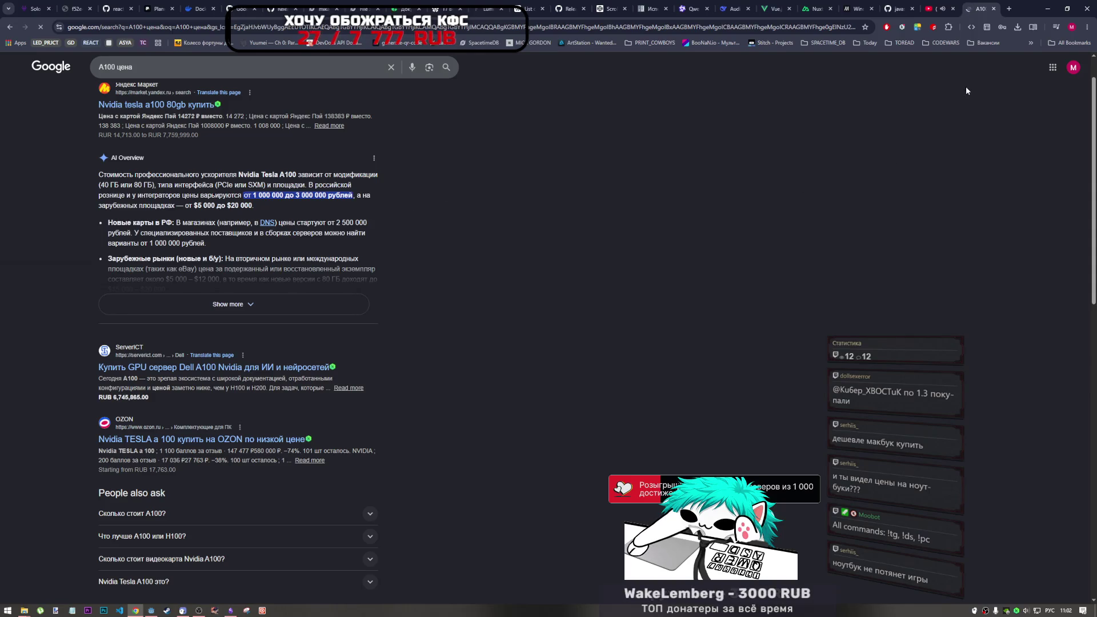
left_click(993, 9)
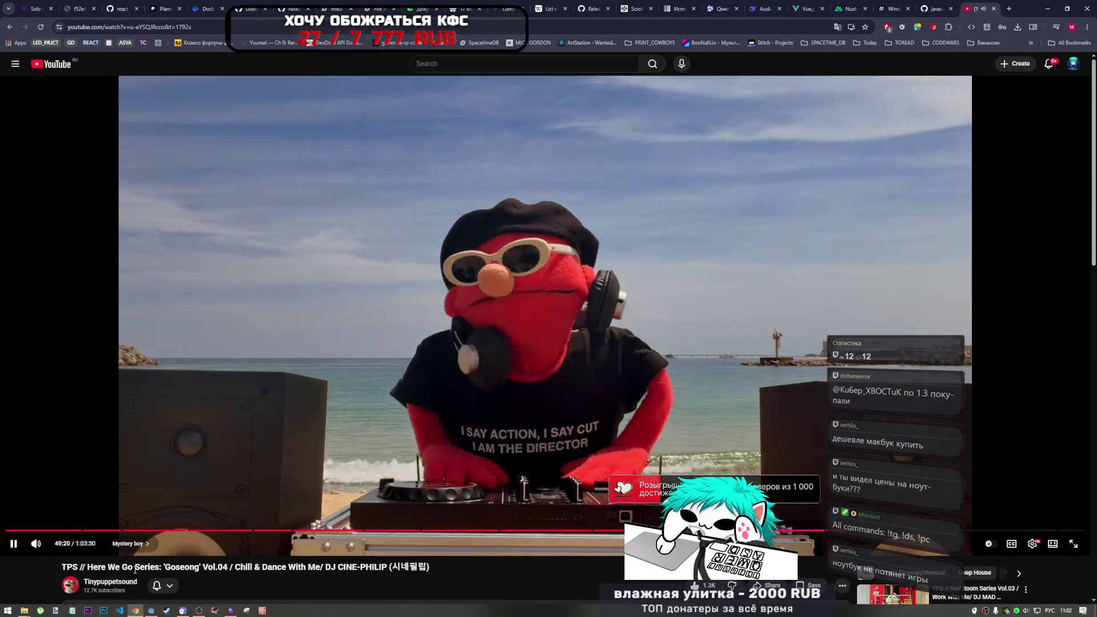
Step: Switch back to the Godot editor showing game_ui.gd
left_click(150, 610)
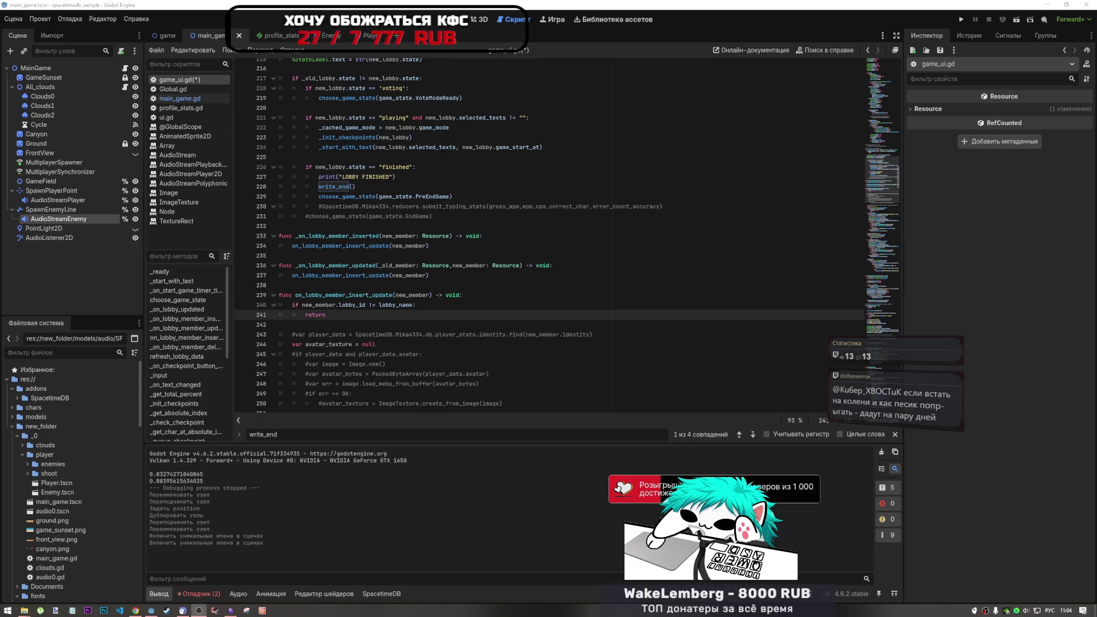
left_click(689, 298)
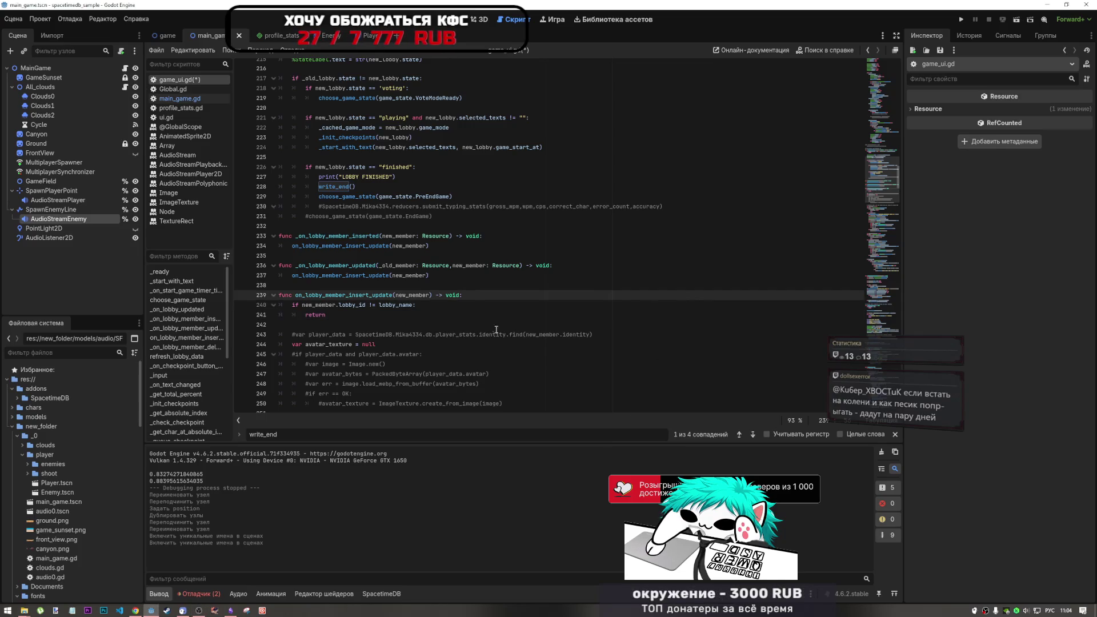
scroll(486, 323, "down", 2)
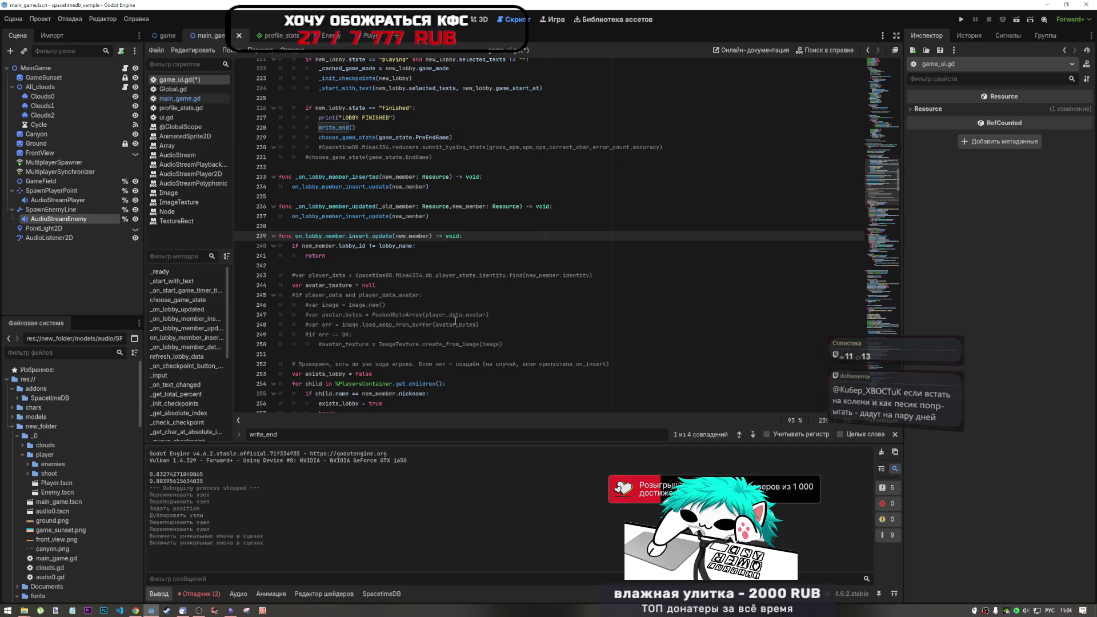
scroll(455, 321, "down", 3)
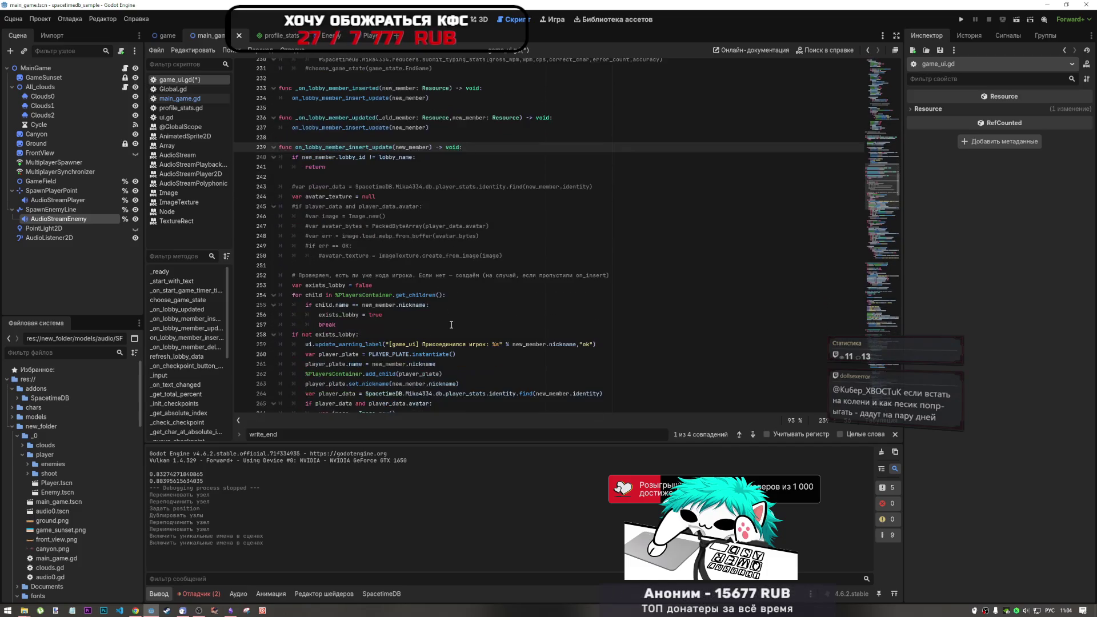
scroll(451, 325, "down", 10)
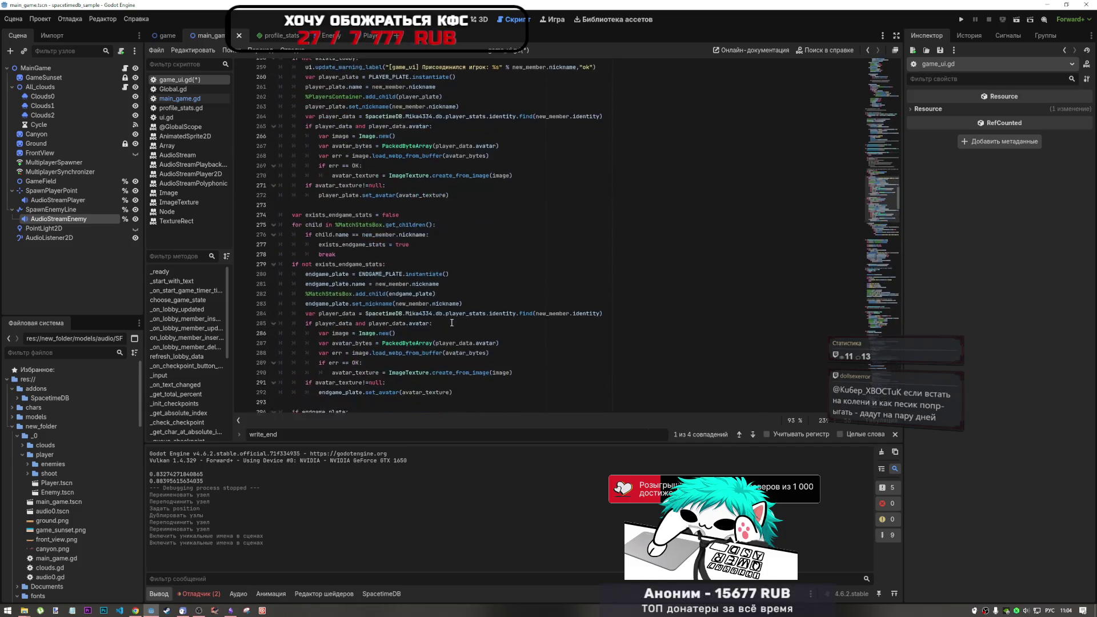
scroll(452, 323, "down", 2)
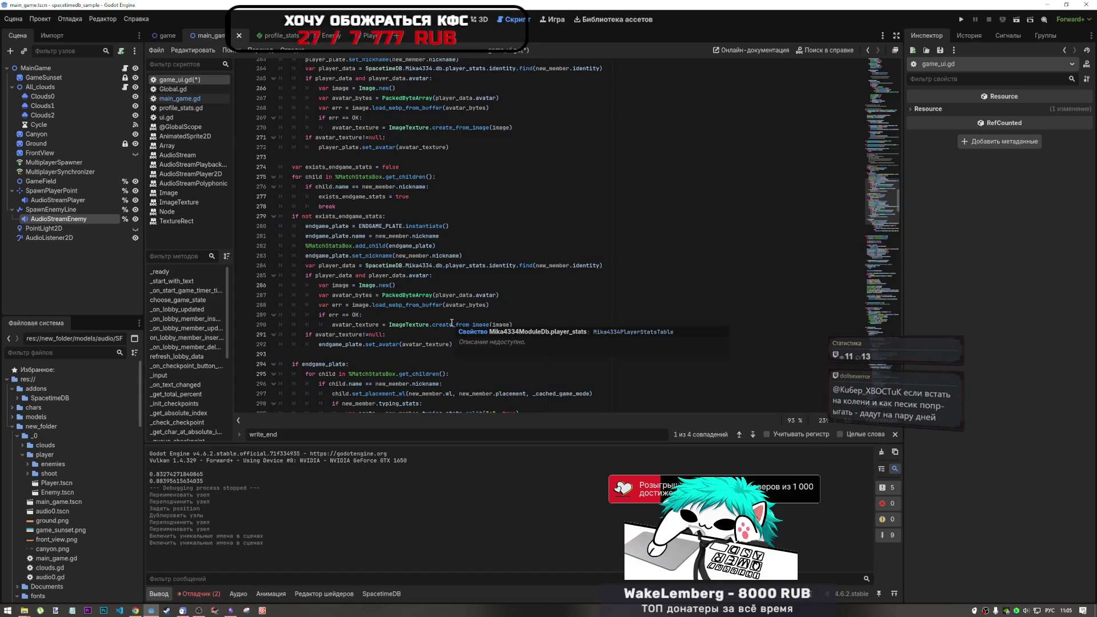
mouse_move(448, 323)
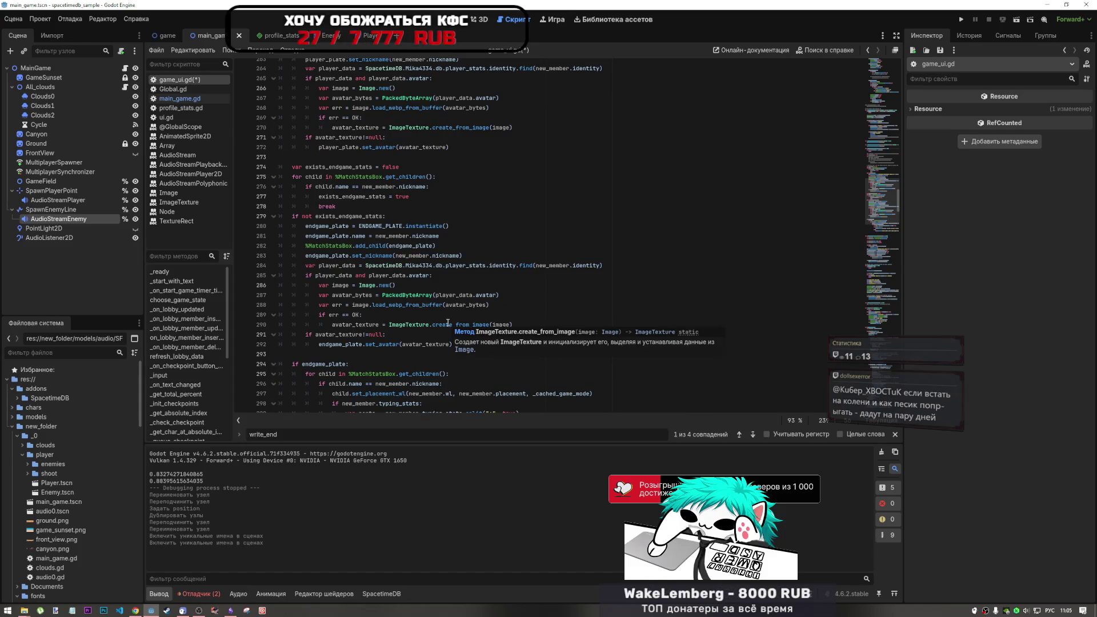
scroll(448, 323, "down", 2)
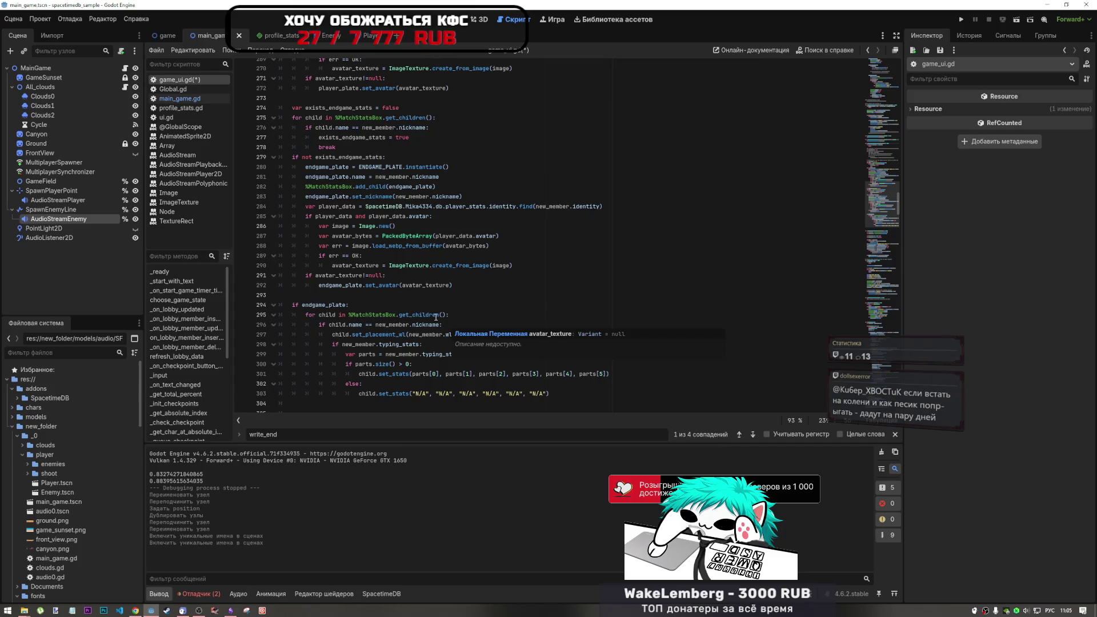
scroll(448, 325, "down", 2)
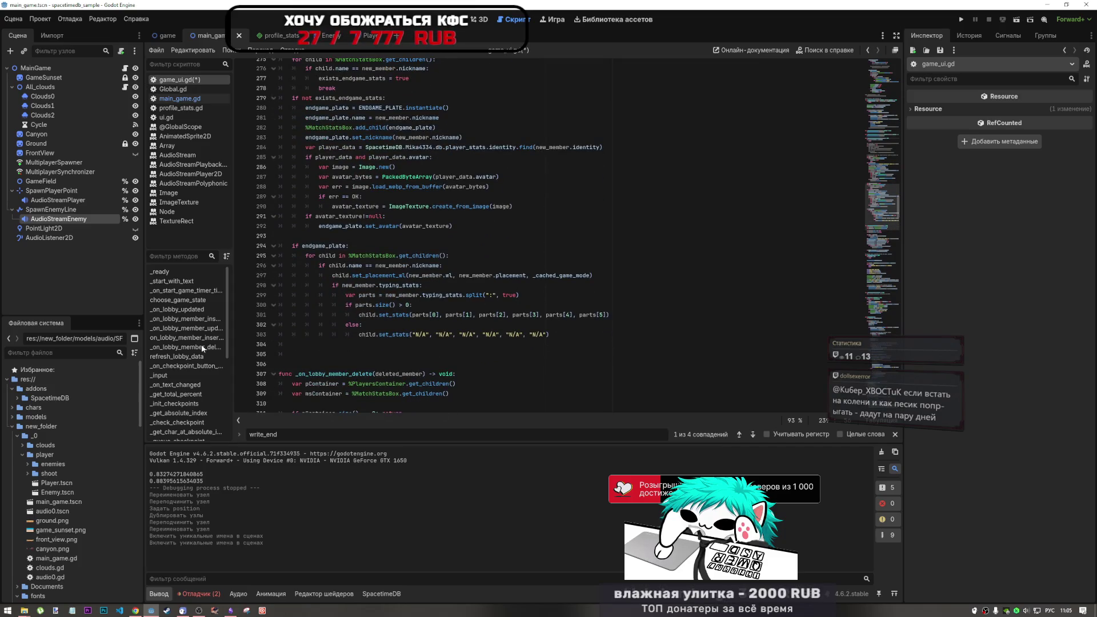
right_click(118, 611)
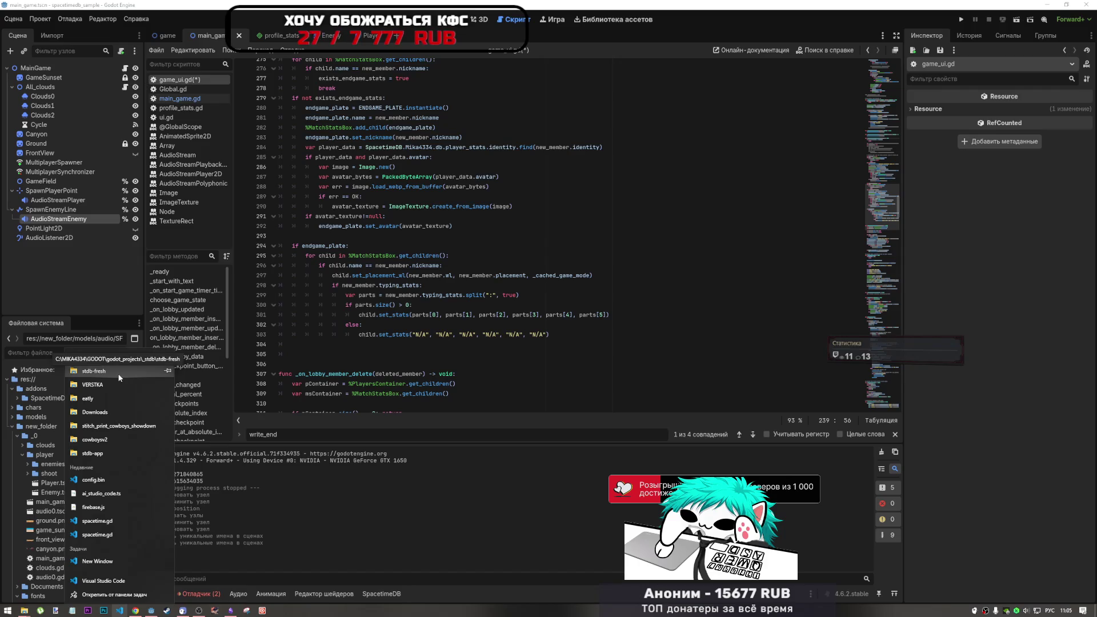
left_click(119, 377)
left_click(413, 275)
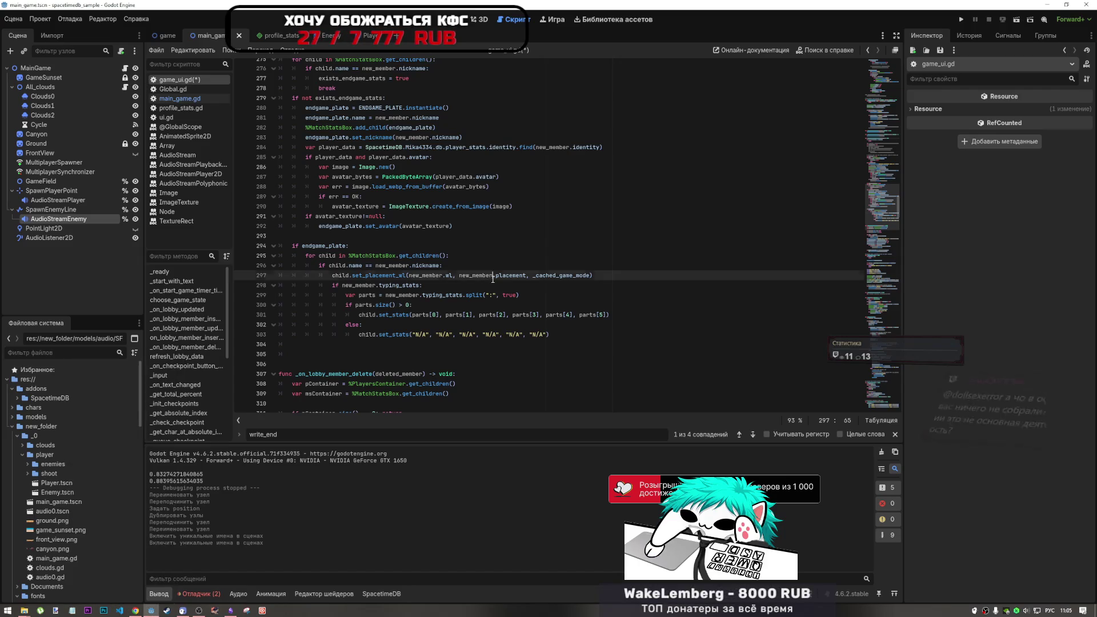
scroll(385, 212, "up", 20)
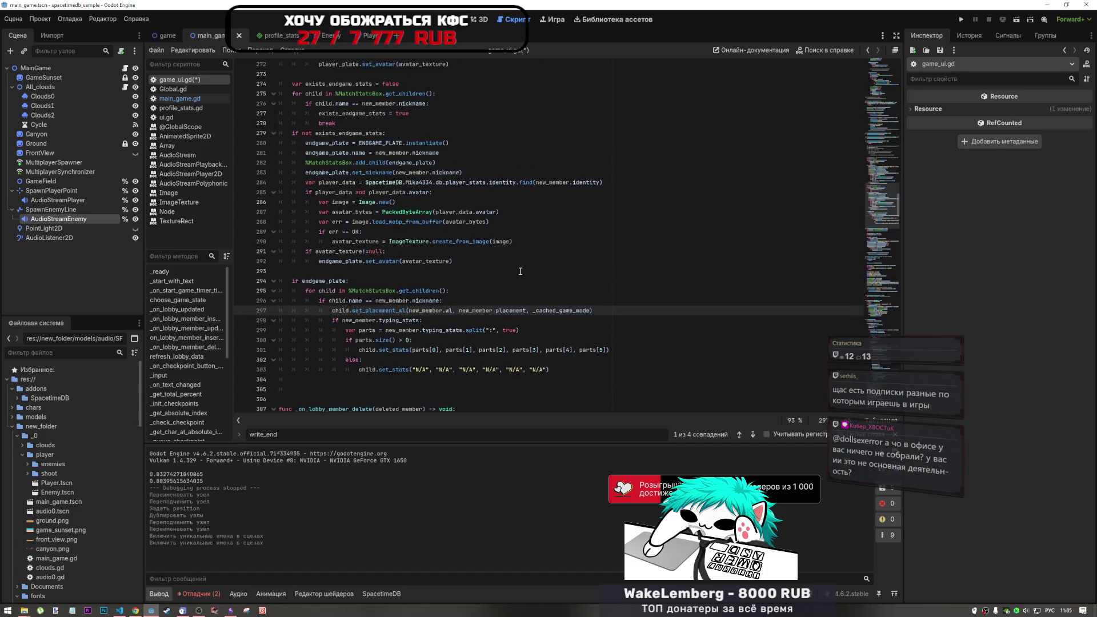
left_click(461, 261)
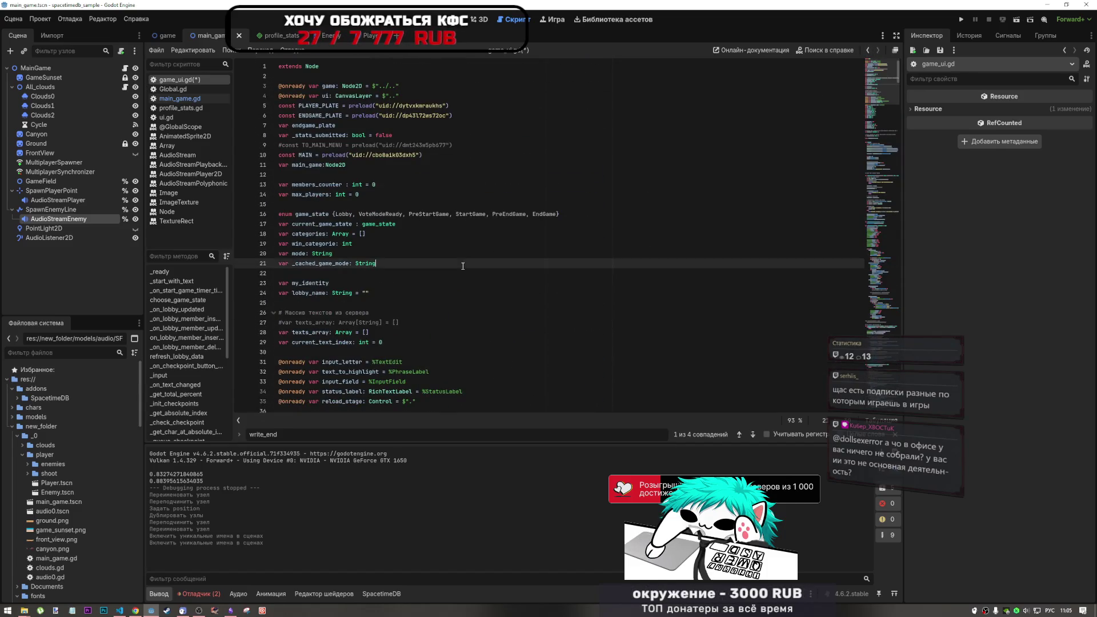
scroll(460, 261, "down", 3)
scroll(460, 260, "up", 3)
scroll(460, 260, "down", 20)
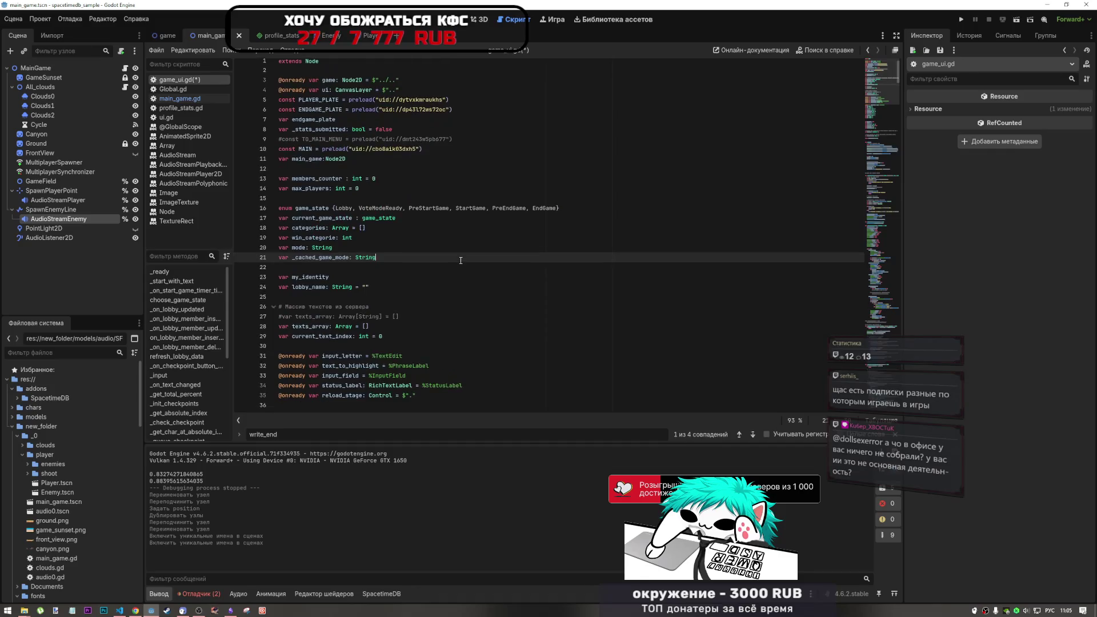
scroll(466, 253, "down", 4)
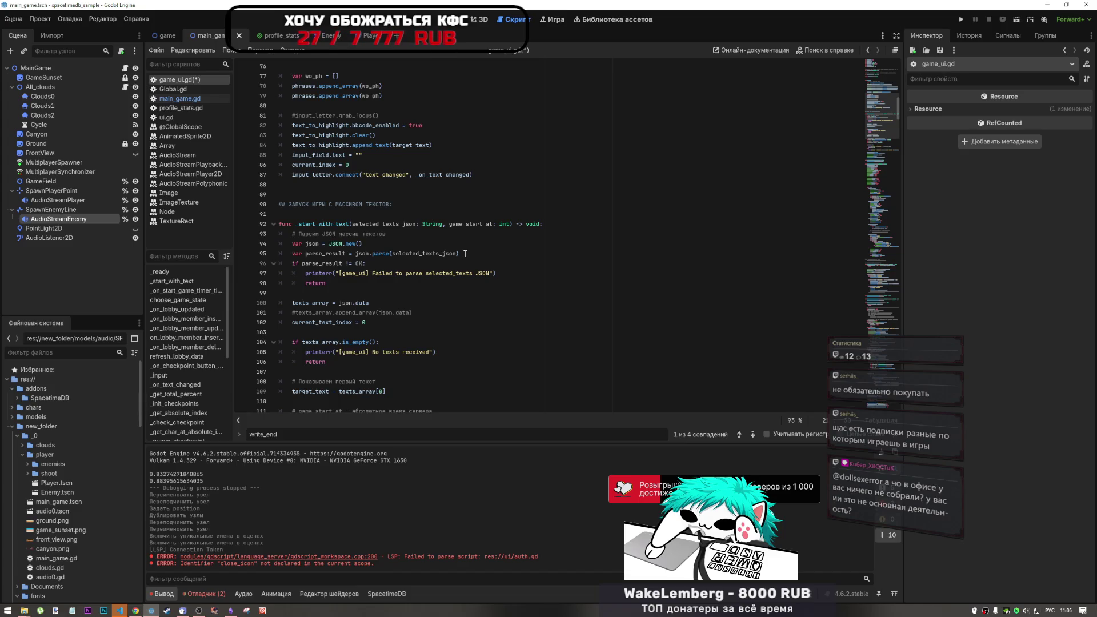
Step: Switch to VS Code and start a new Git Bash terminal from the profiles dropdown
left_click(119, 610)
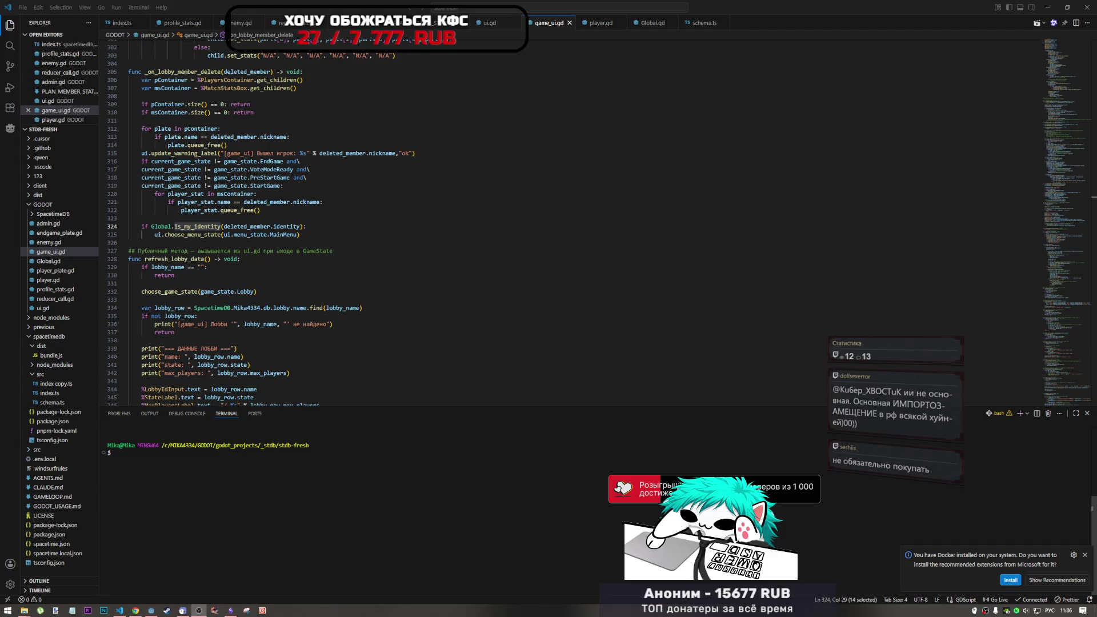
left_click(1025, 416)
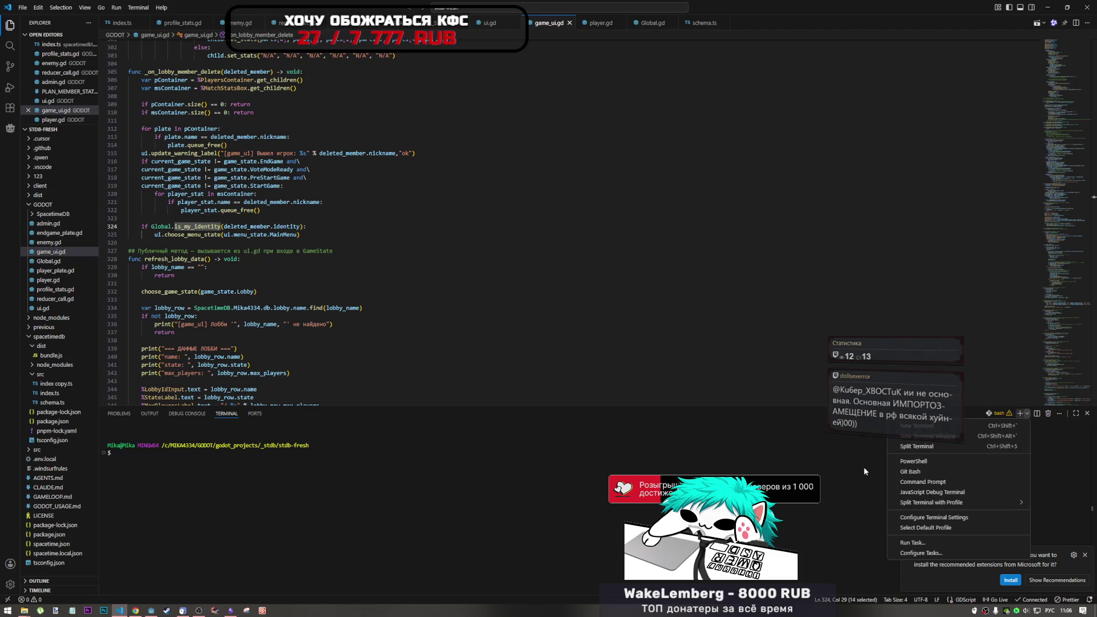
key("Escape")
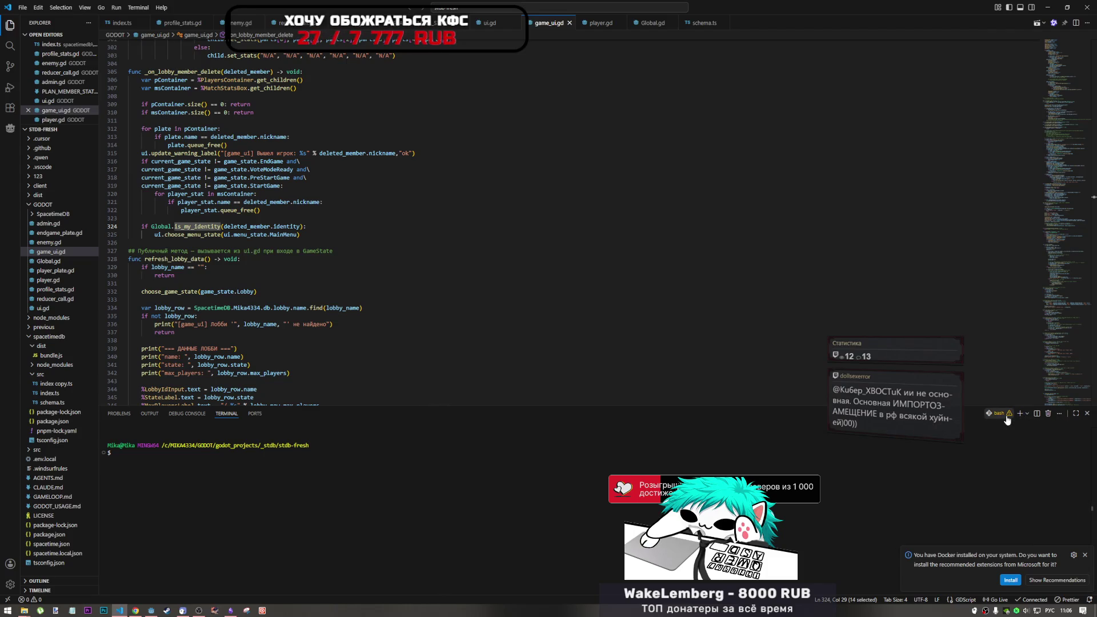
mouse_move(1012, 416)
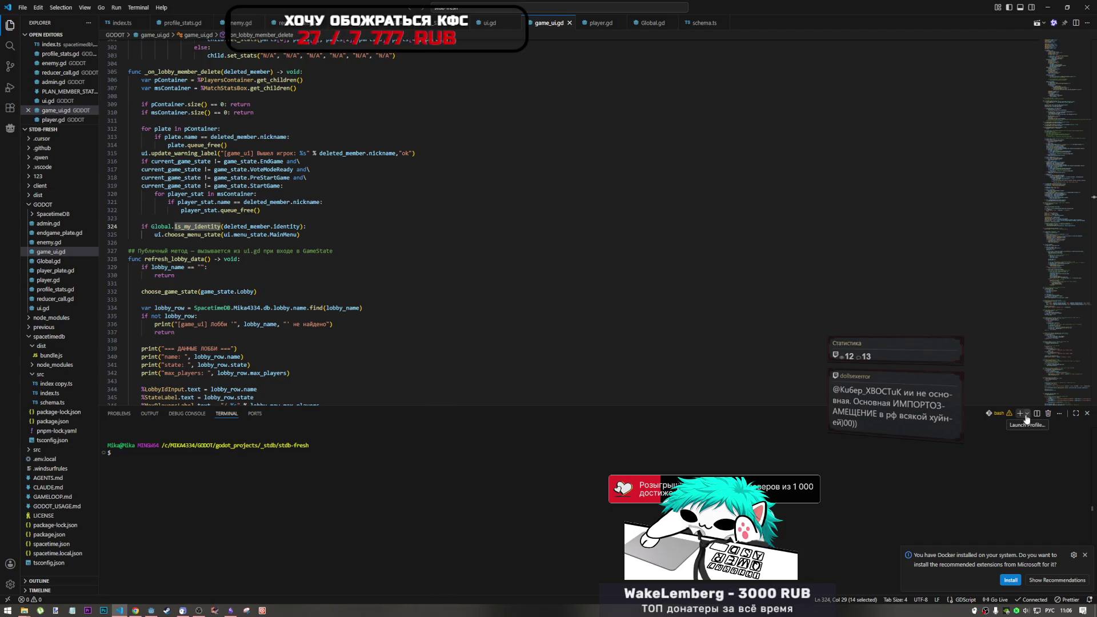
left_click(1026, 415)
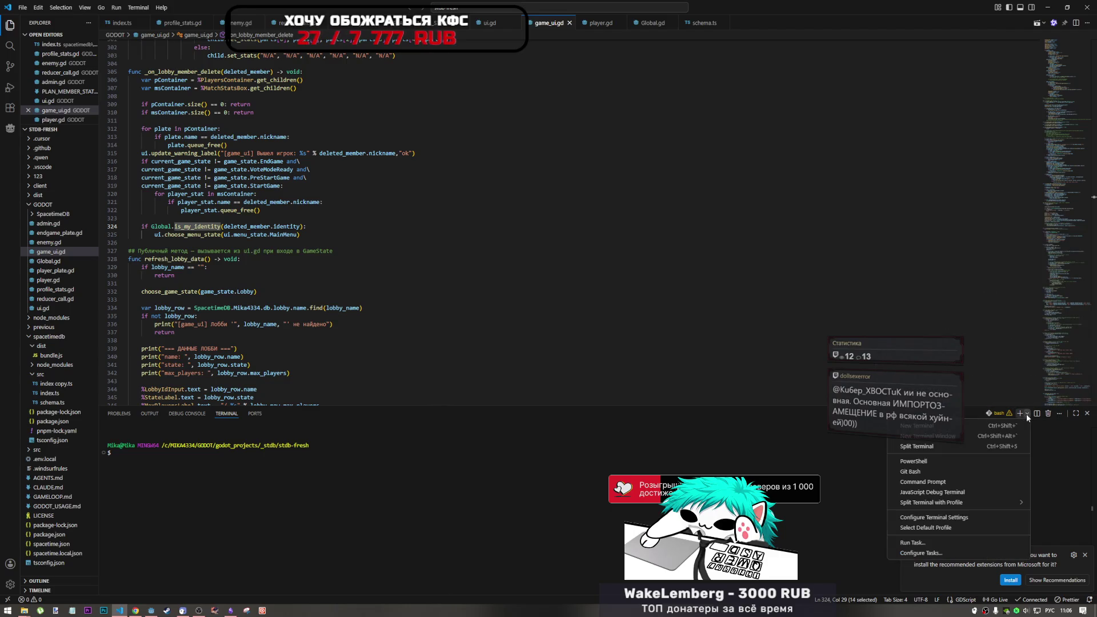
left_click(952, 472)
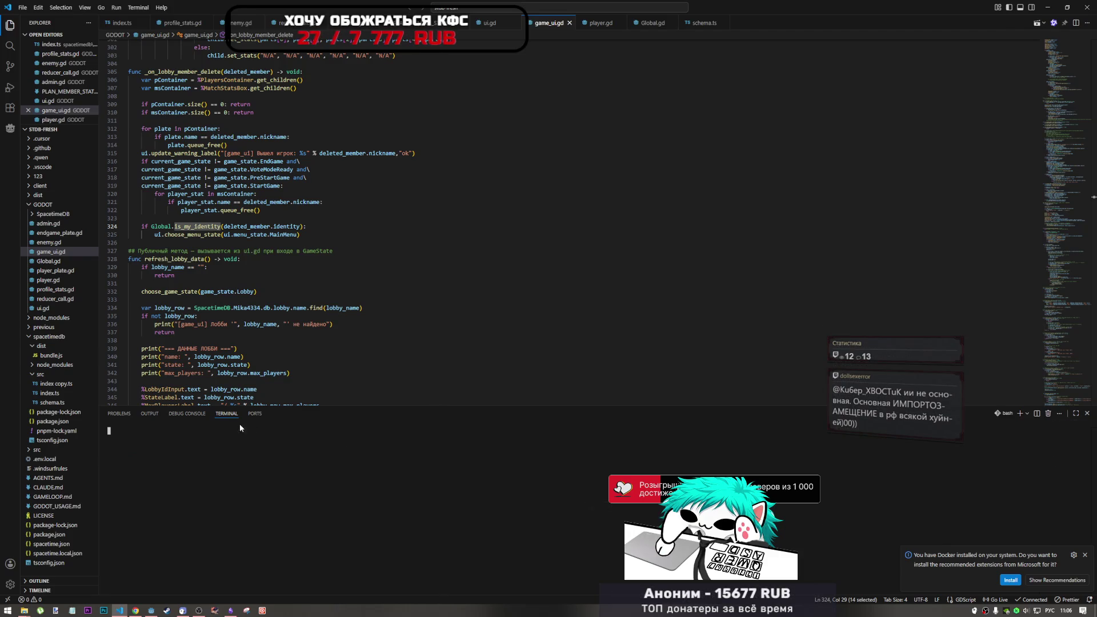
Step: Launch opencode in the terminal and switch it from Build to Plan mode
type("щзу")
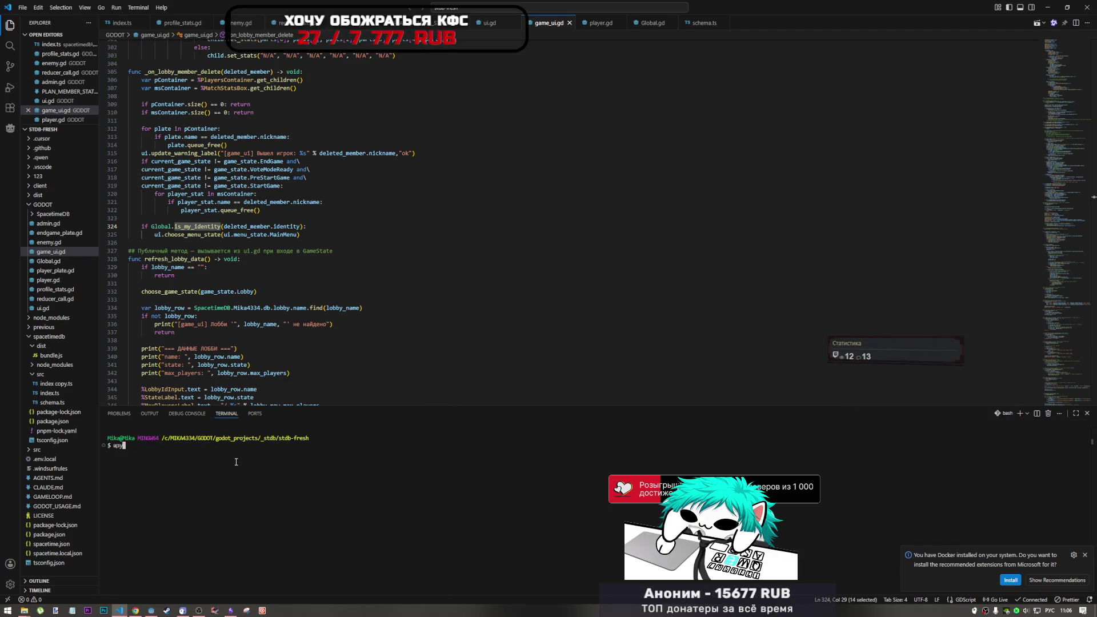
key("BackSpace")
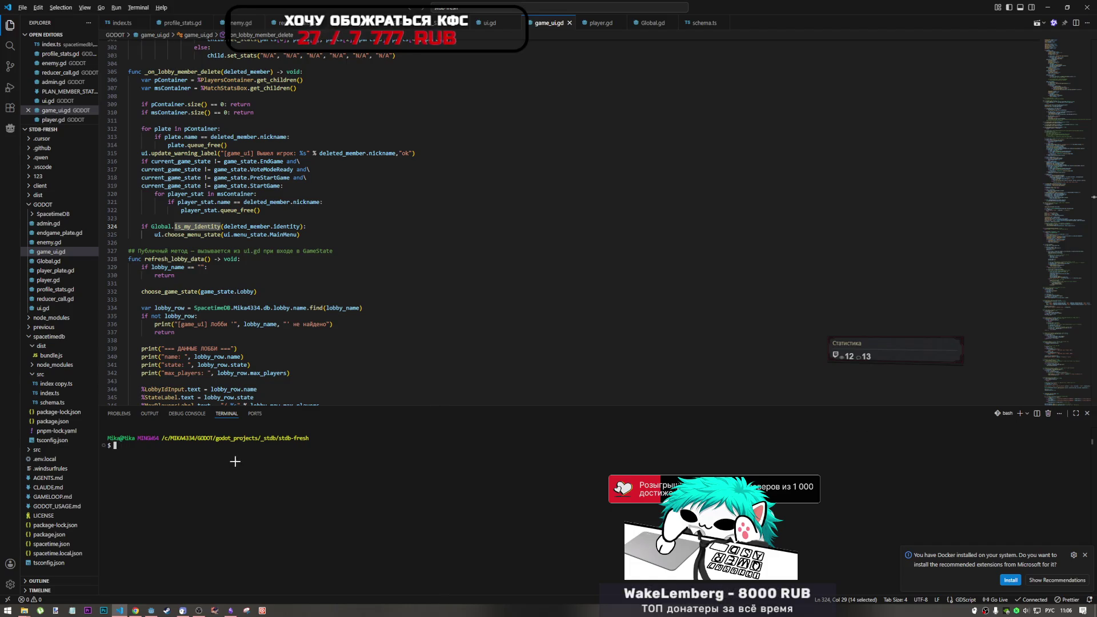
key("alt+shift")
type("opencode")
left_click(151, 610)
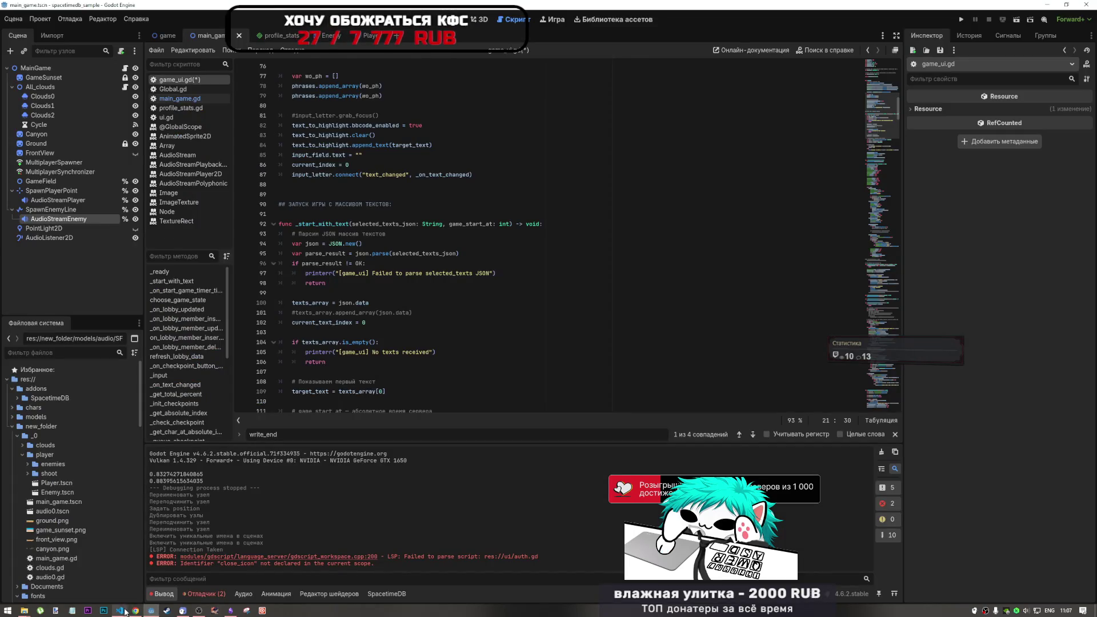
left_click(121, 611)
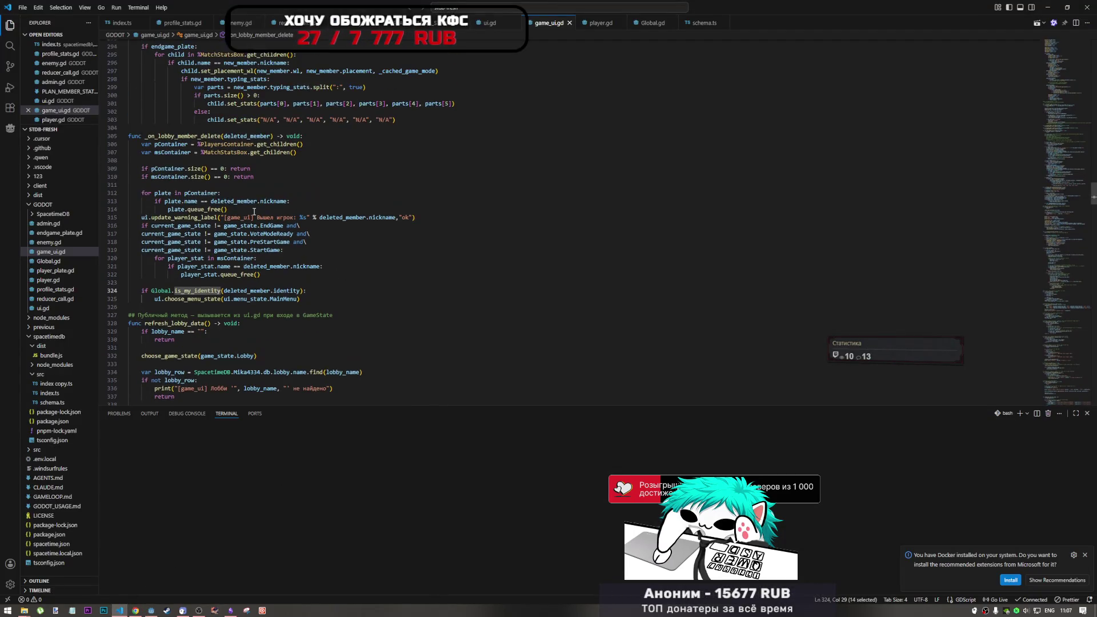
scroll(254, 212, "up", 4)
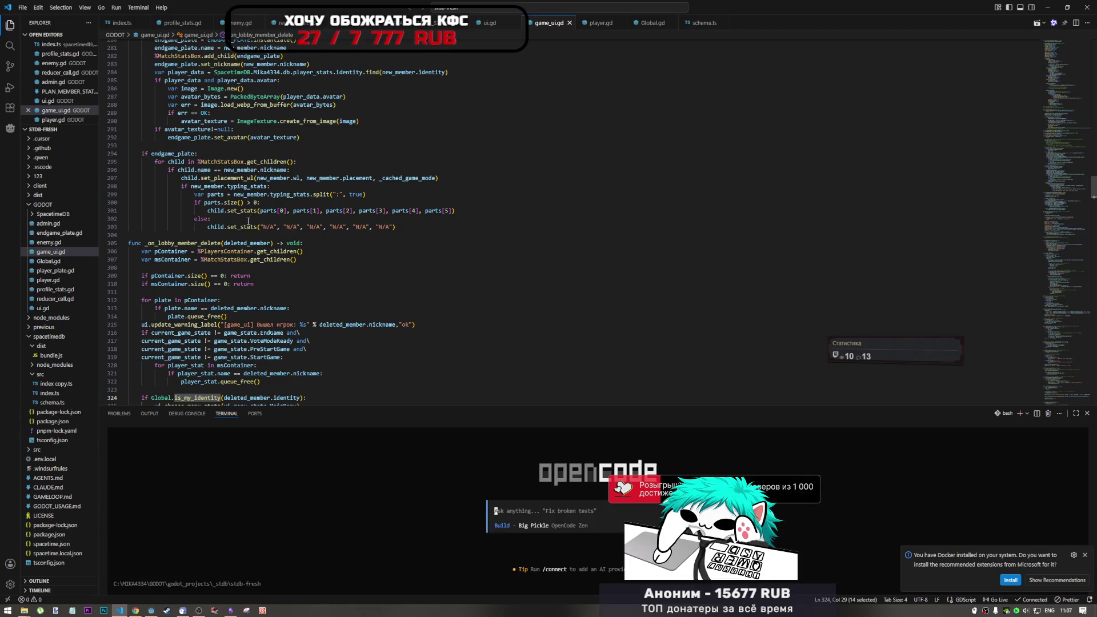
key("Tab")
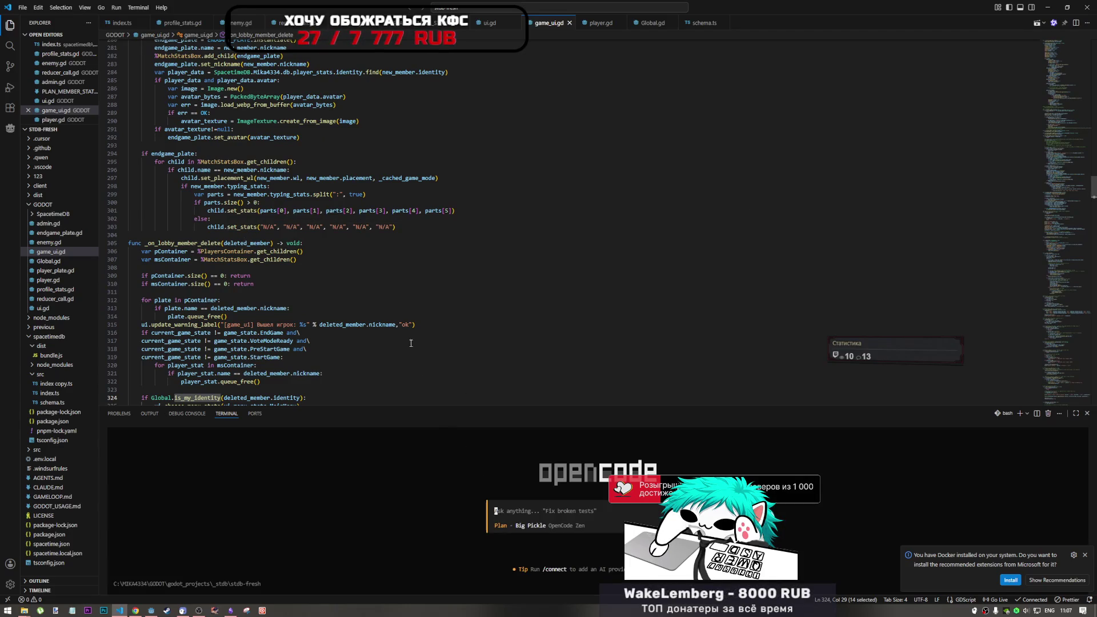
Step: Select the entire game_ui.gd script in the Godot editor
key("alt+Tab")
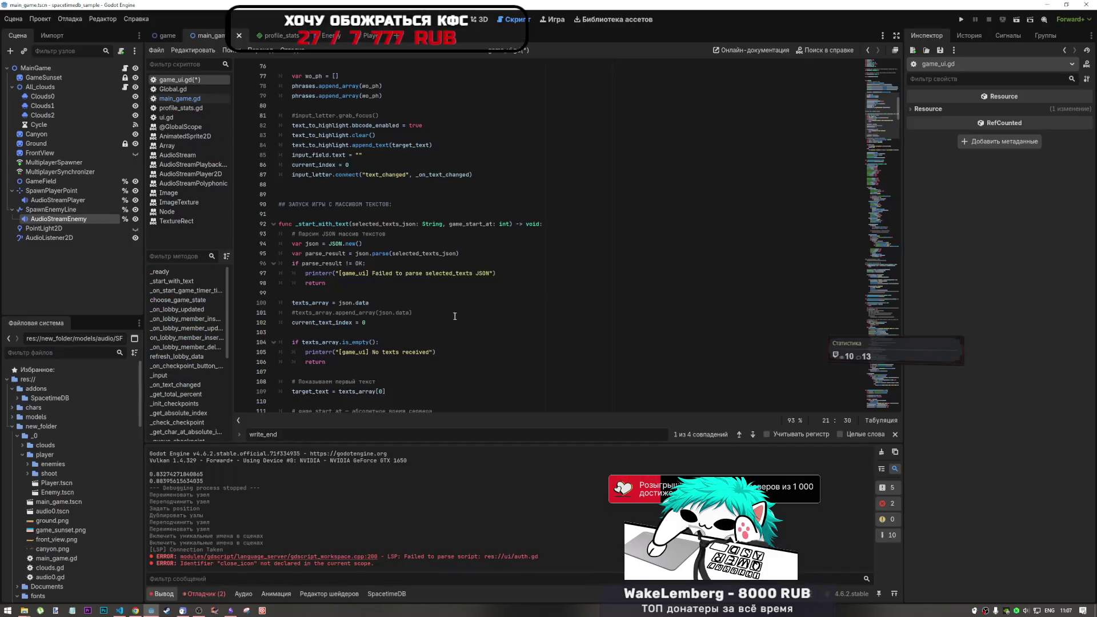
left_click(514, 273)
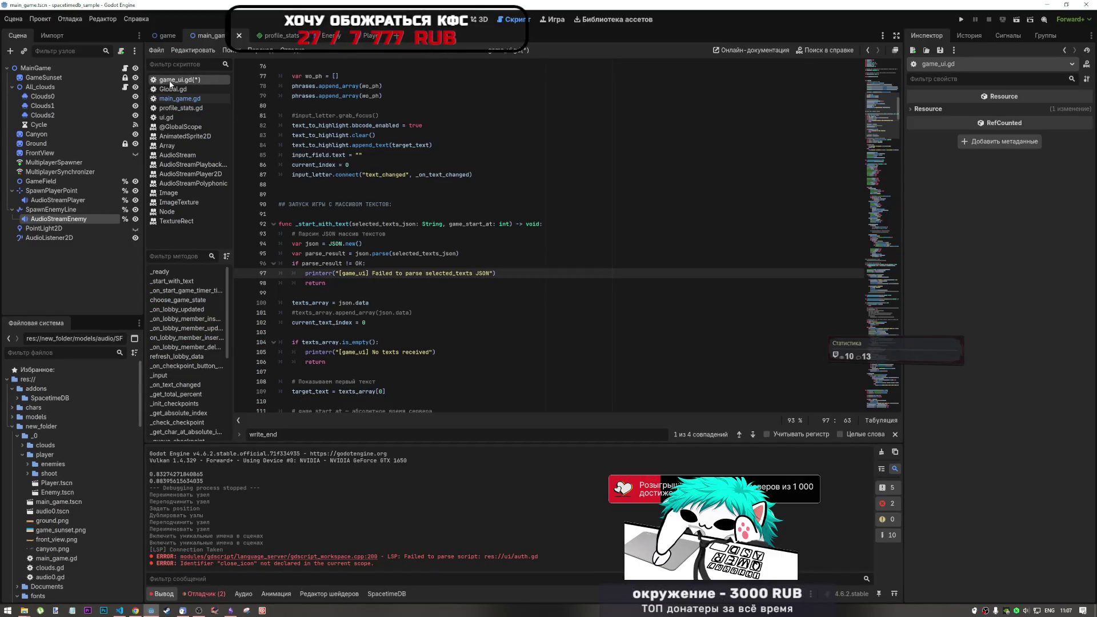
left_click(387, 227)
key("ctrl+a")
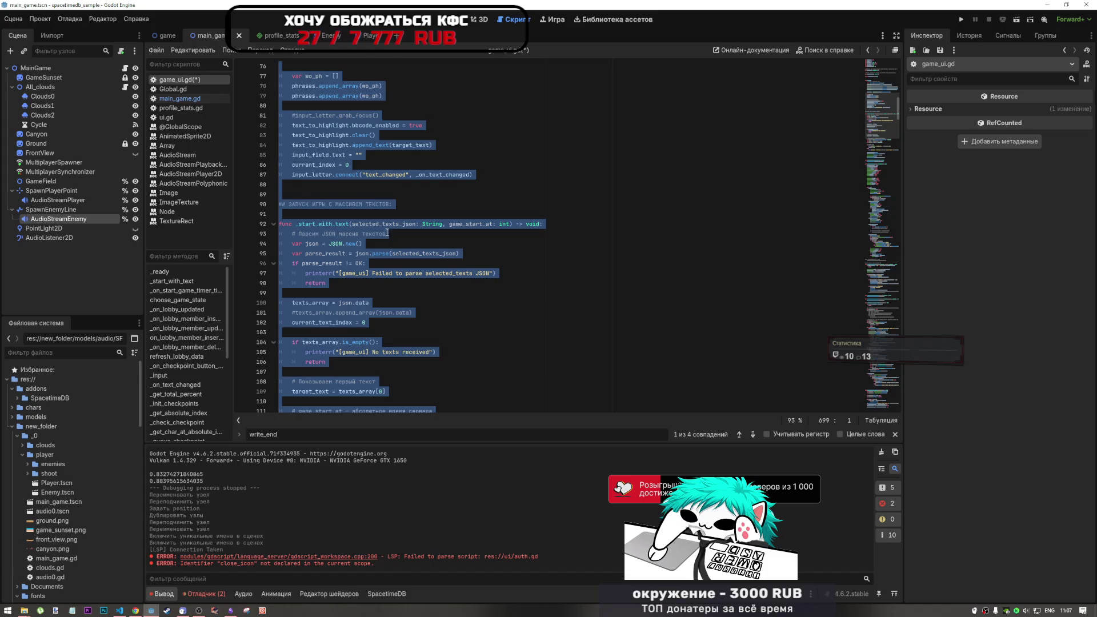
left_click(400, 303)
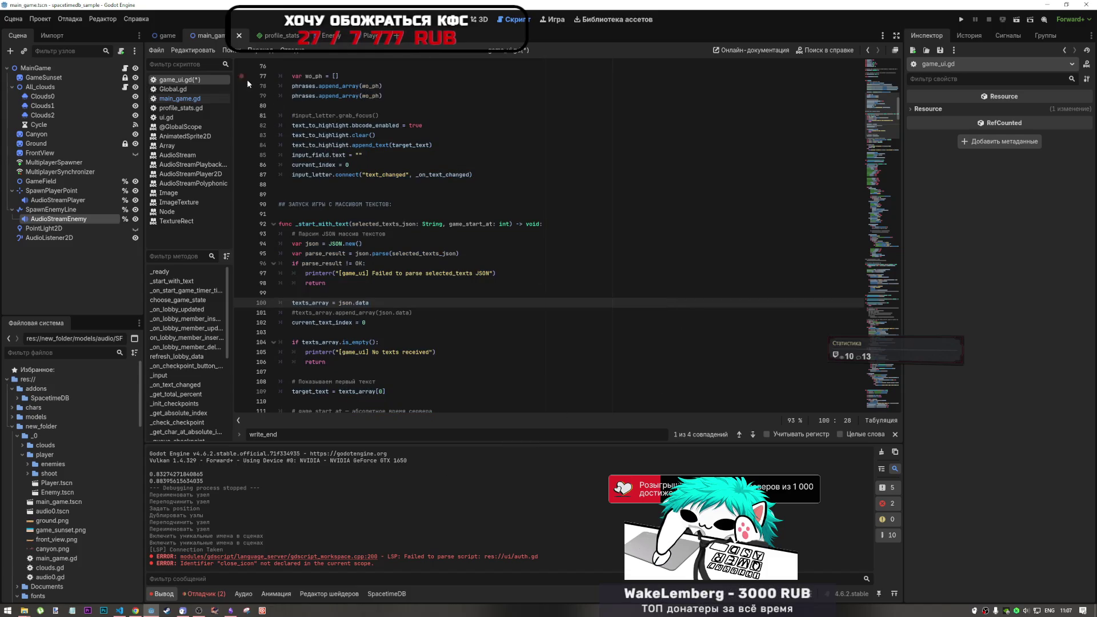
scroll(378, 229, "down", 5)
Step: Paste the Godot script over VS Code's game_ui.gd, save, and attach it to opencode
key("alt+Tab")
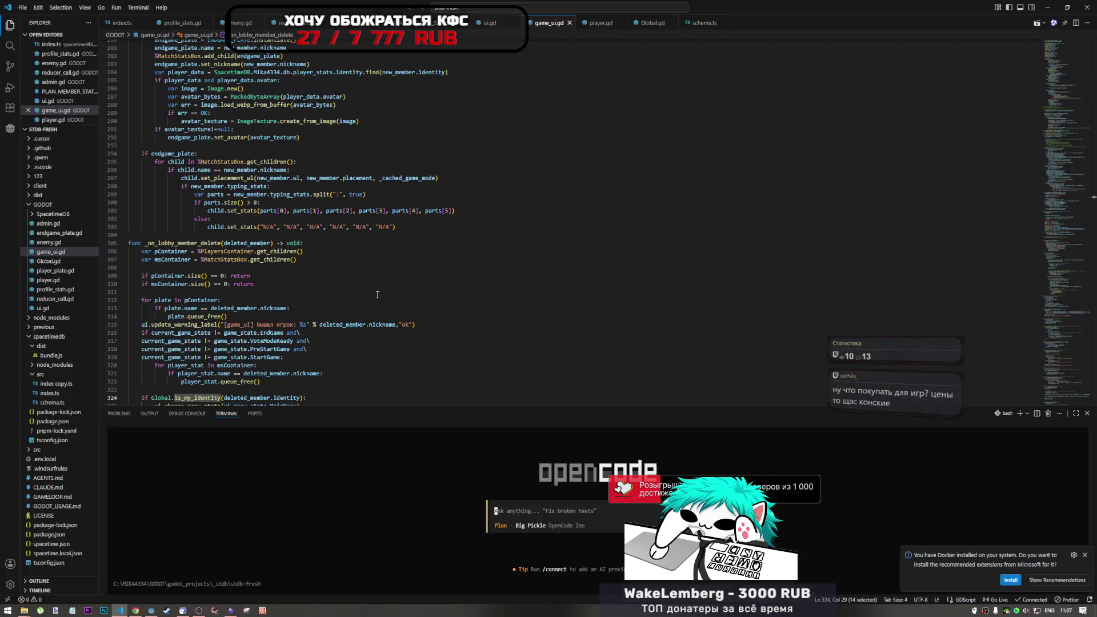
key("ctrl+a")
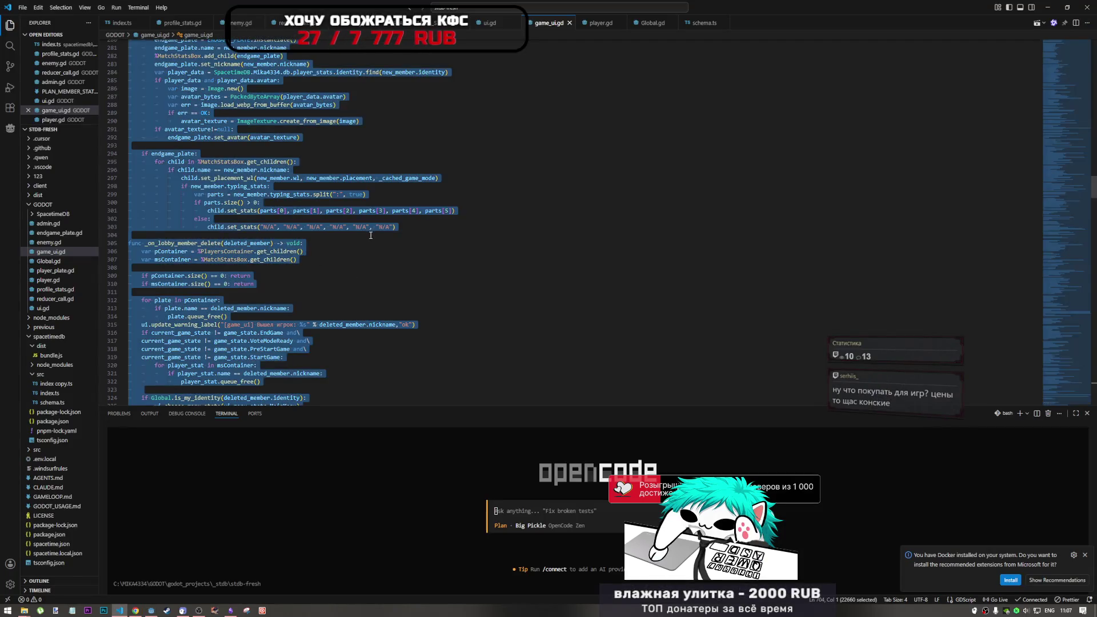
key("ctrl+v")
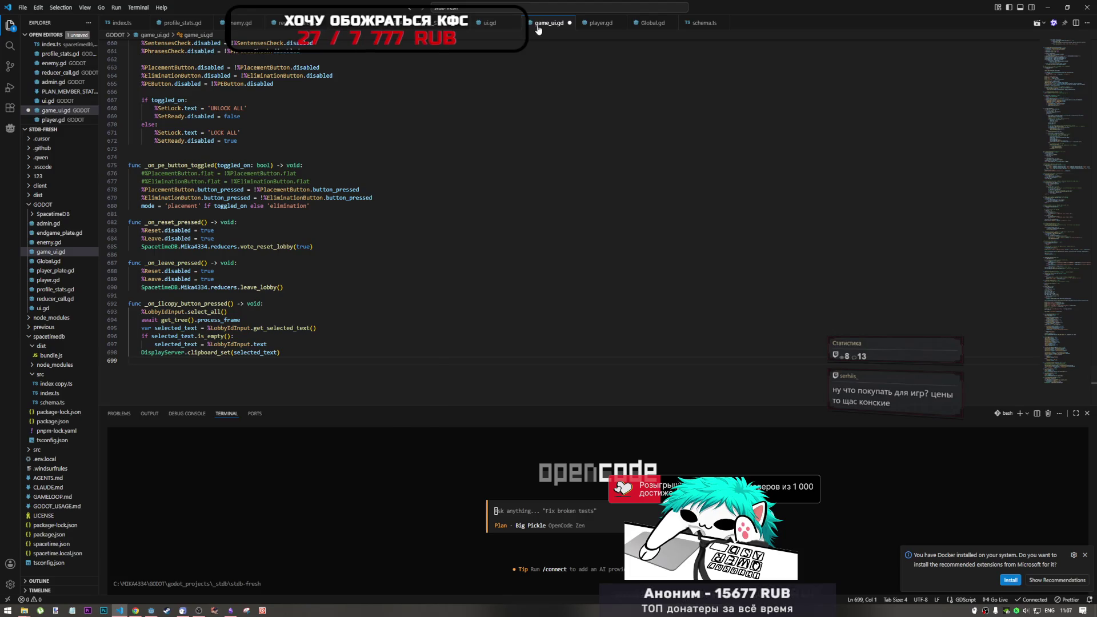
key("ctrl+s")
mouse_move(538, 29)
left_mouse_down()
mouse_move(571, 495)
mouse_move(580, 510)
left_mouse_up()
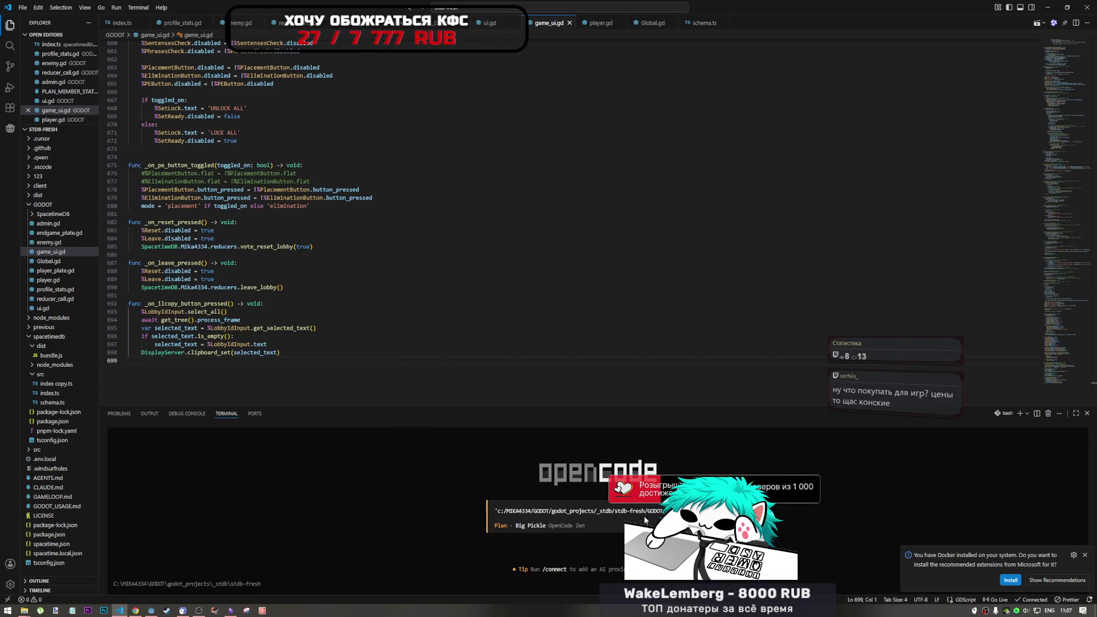
Step: Begin the Russian opencode request 'мне нужно доделать … в функцию'
key("alt+shift")
type("про")
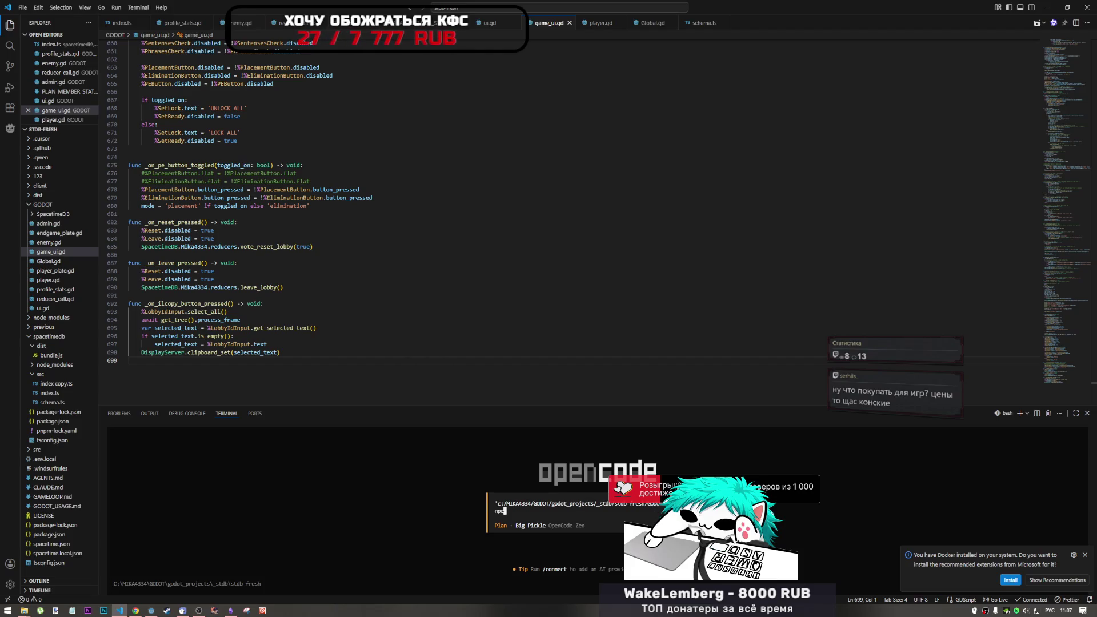
key("BackSpace")
key("BackSpace")
key("BackSpace")
type("мне нуж")
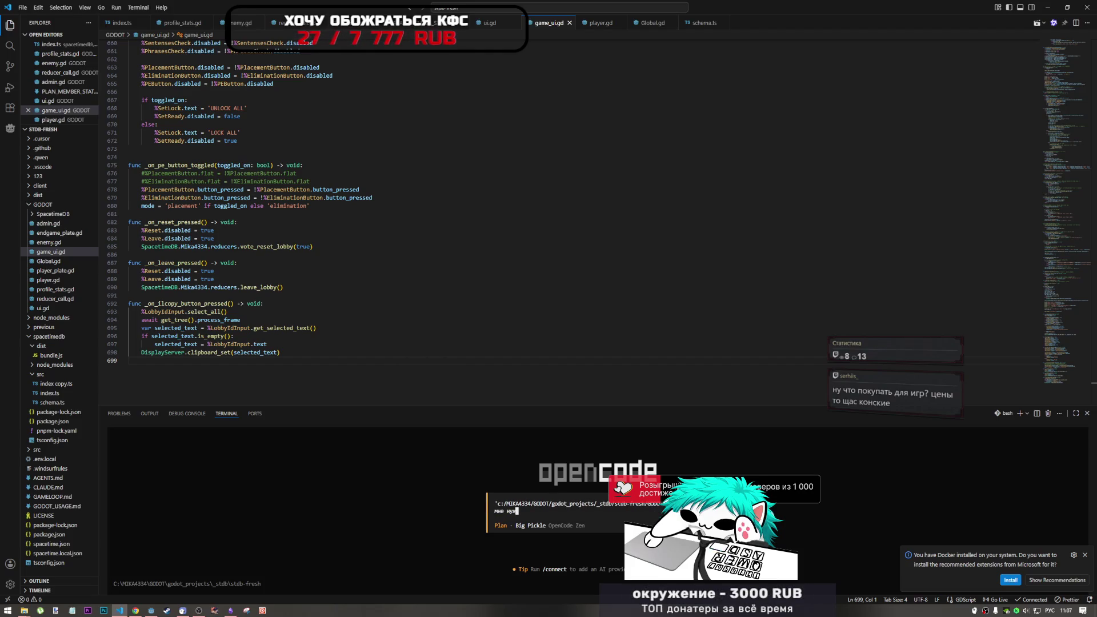
type("но додела")
type("ть фу")
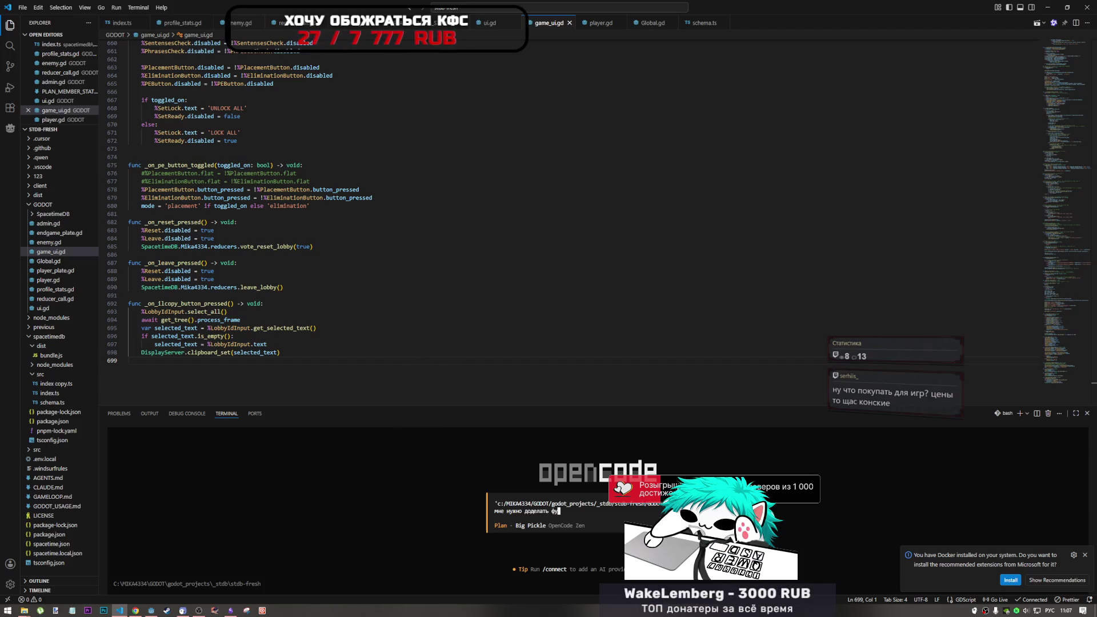
type("нкц")
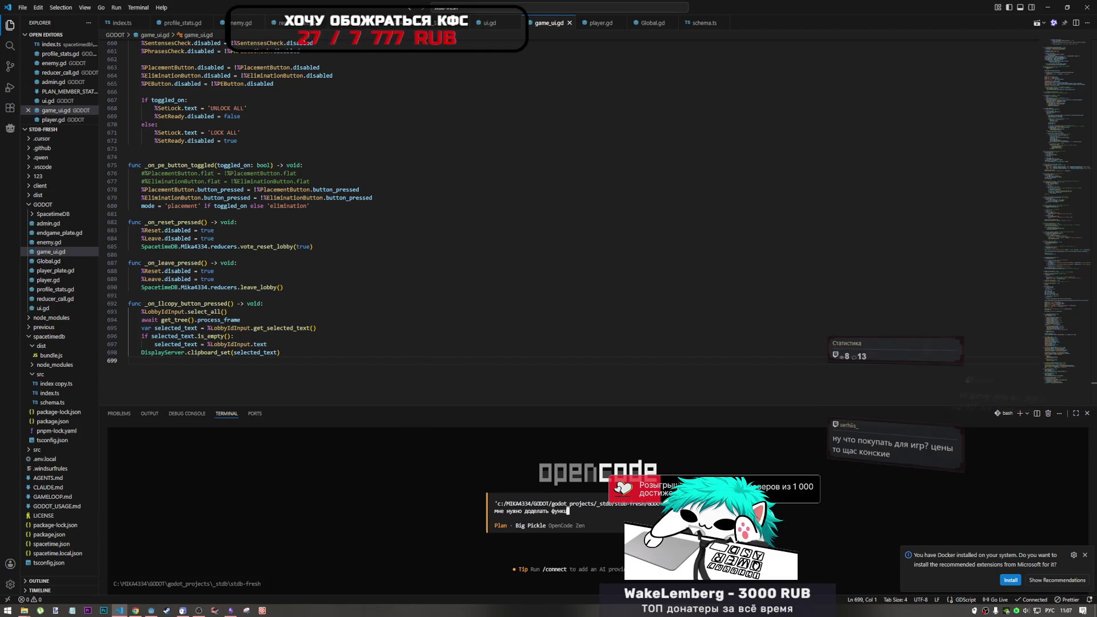
key("BackSpace")
key("BackSpace")
key("BackSpace")
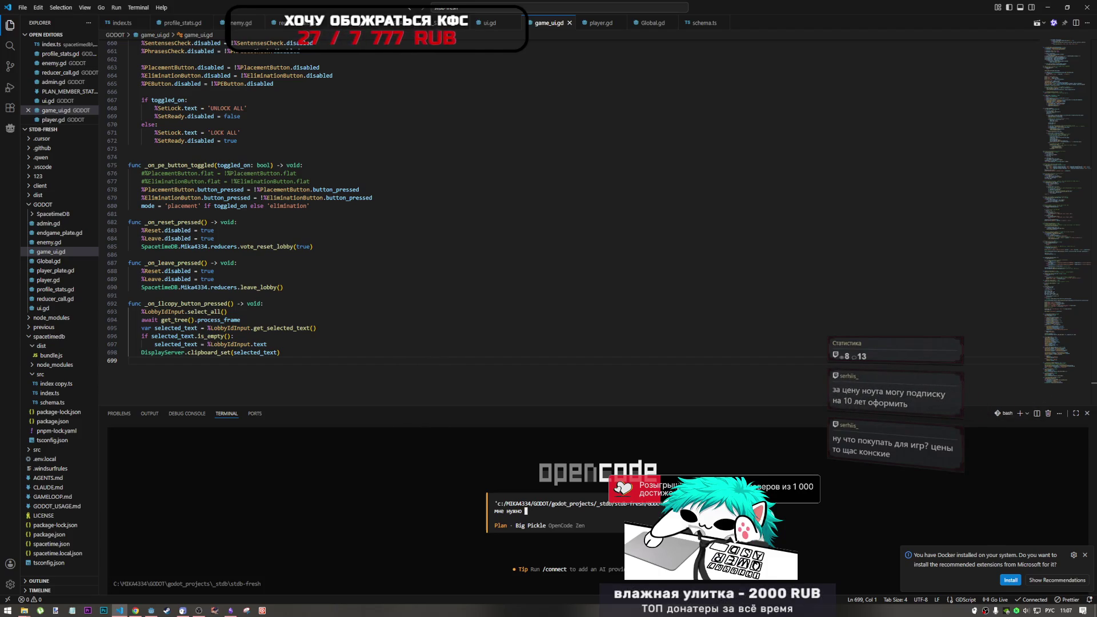
type("передать в функци")
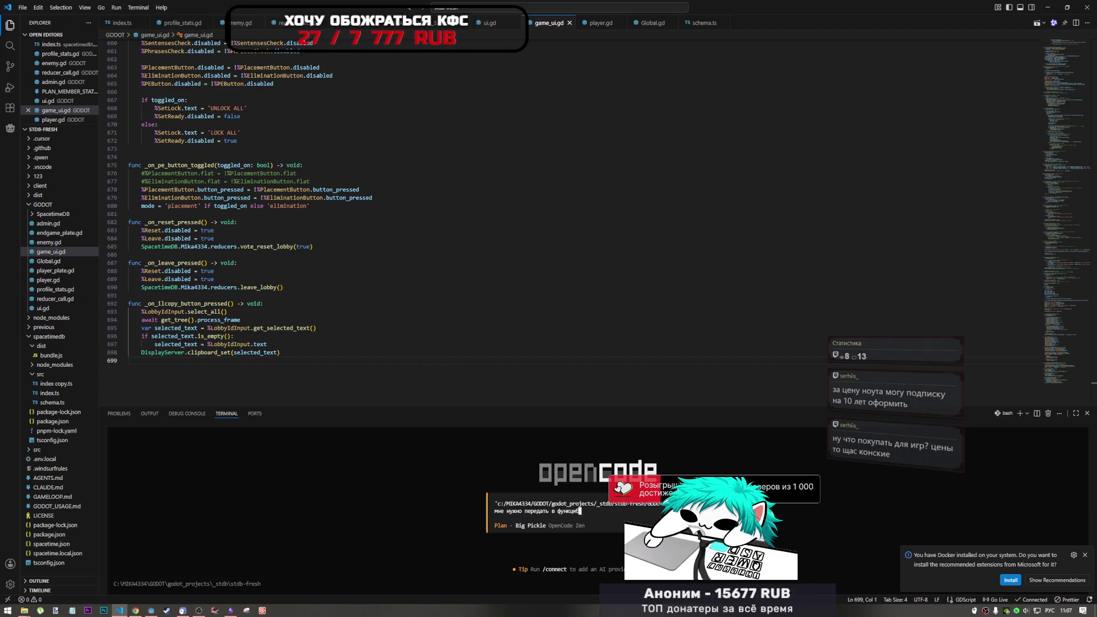
type("ю")
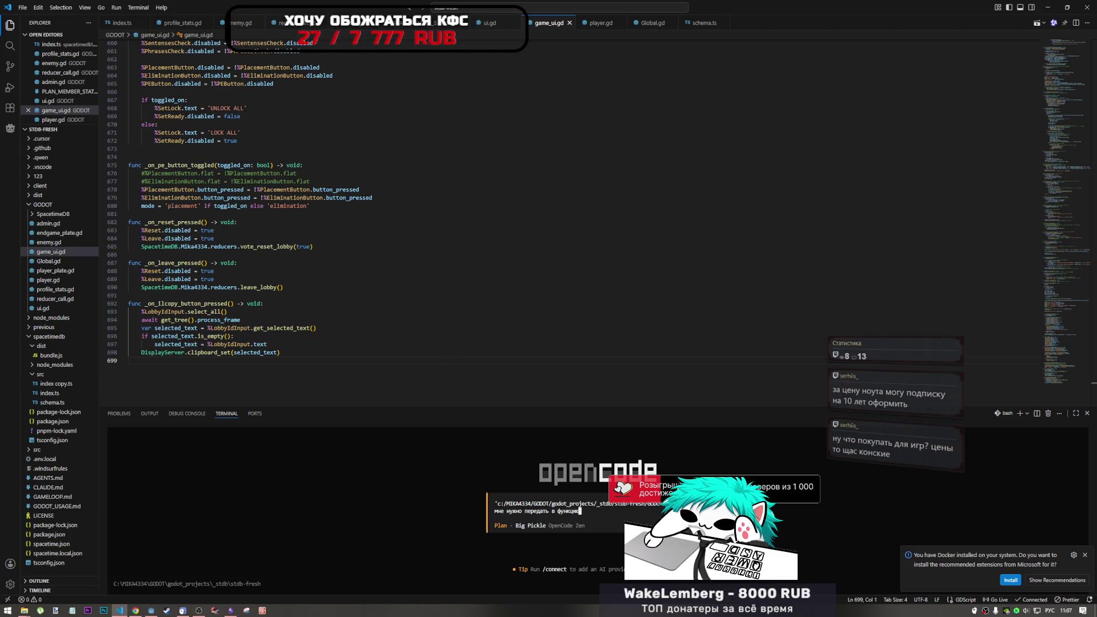
Step: Search game_ui.gd for 'anim' and paste the PreEndGame code near line 180 into the prompt
scroll(459, 226, "up", 5)
scroll(459, 226, "up", 20)
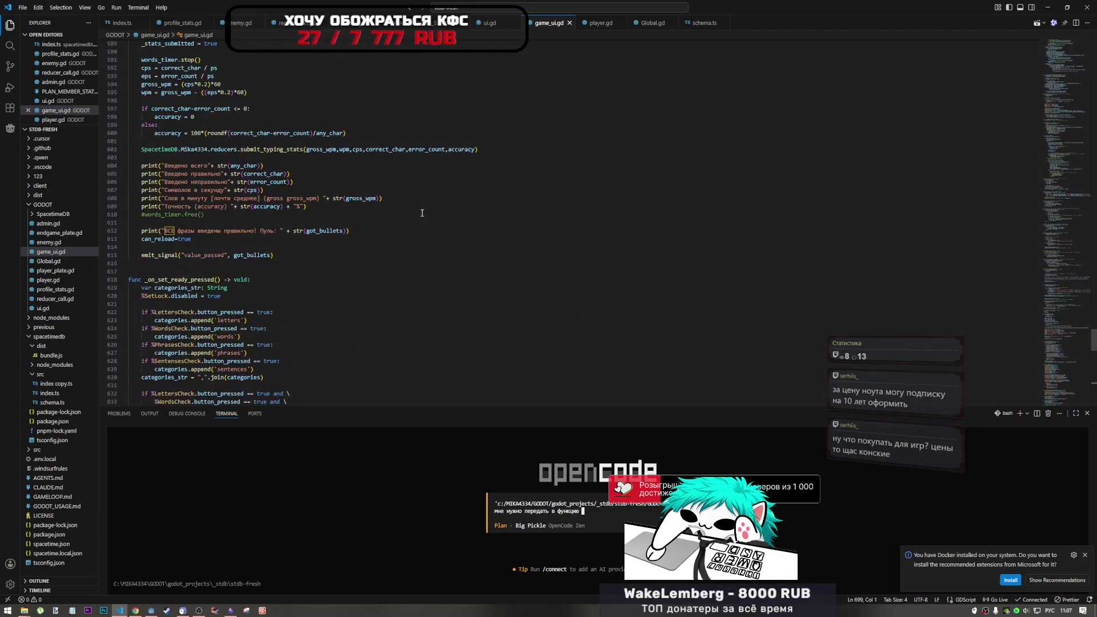
left_click(369, 261)
key("ctrl+f")
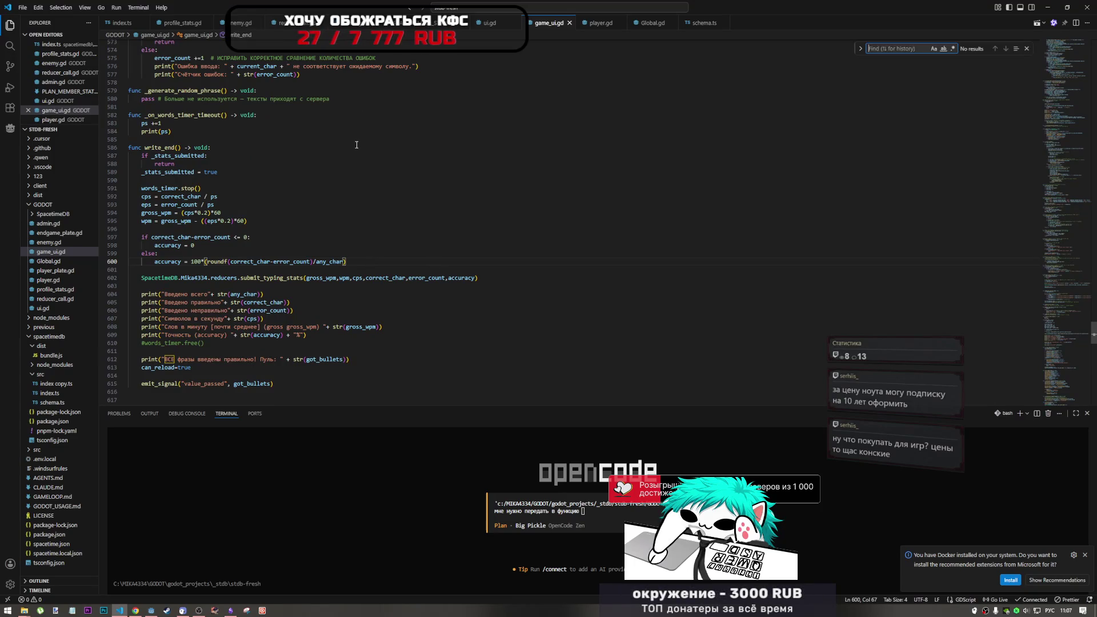
type("фишть")
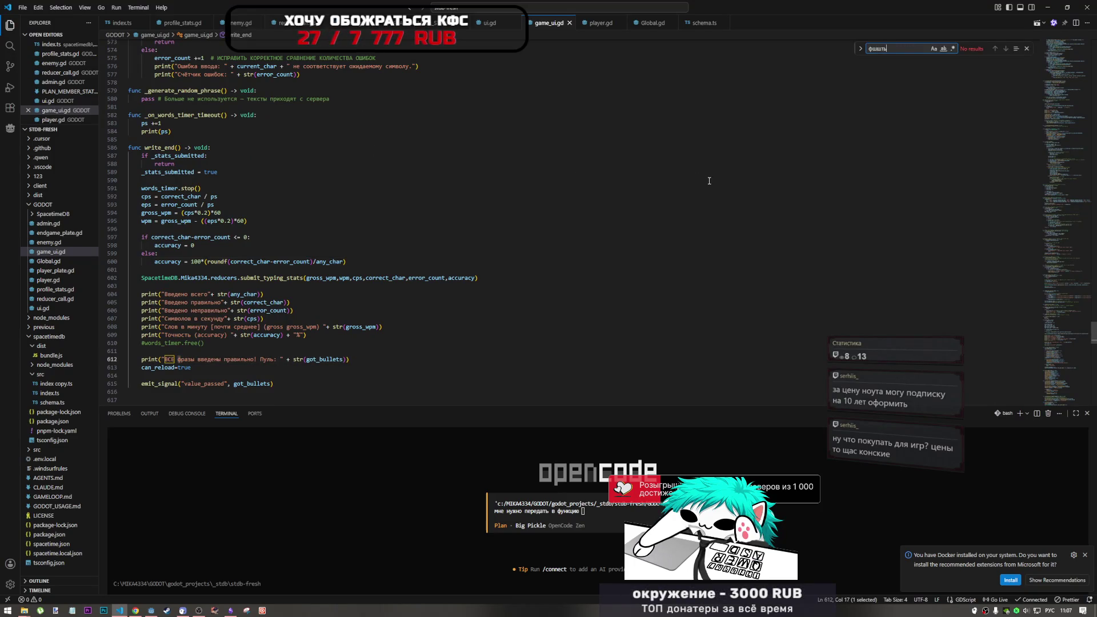
key("alt+shift")
key("BackSpace")
key("BackSpace")
key("BackSpace")
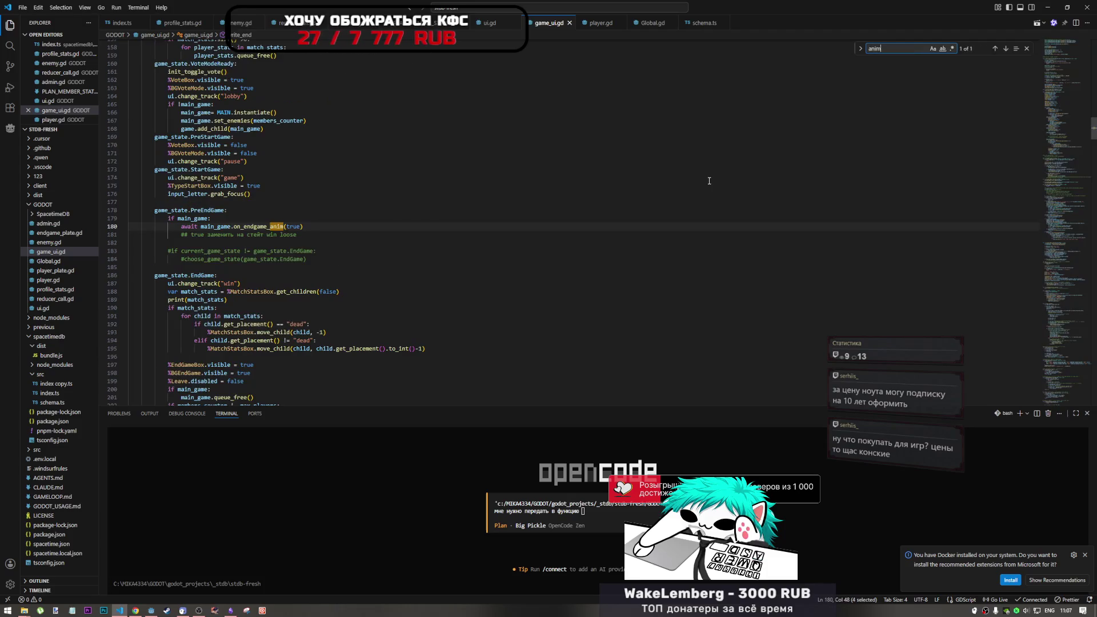
type("anim")
mouse_move(303, 226)
left_mouse_down()
mouse_move(199, 227)
mouse_move(155, 210)
left_mouse_up()
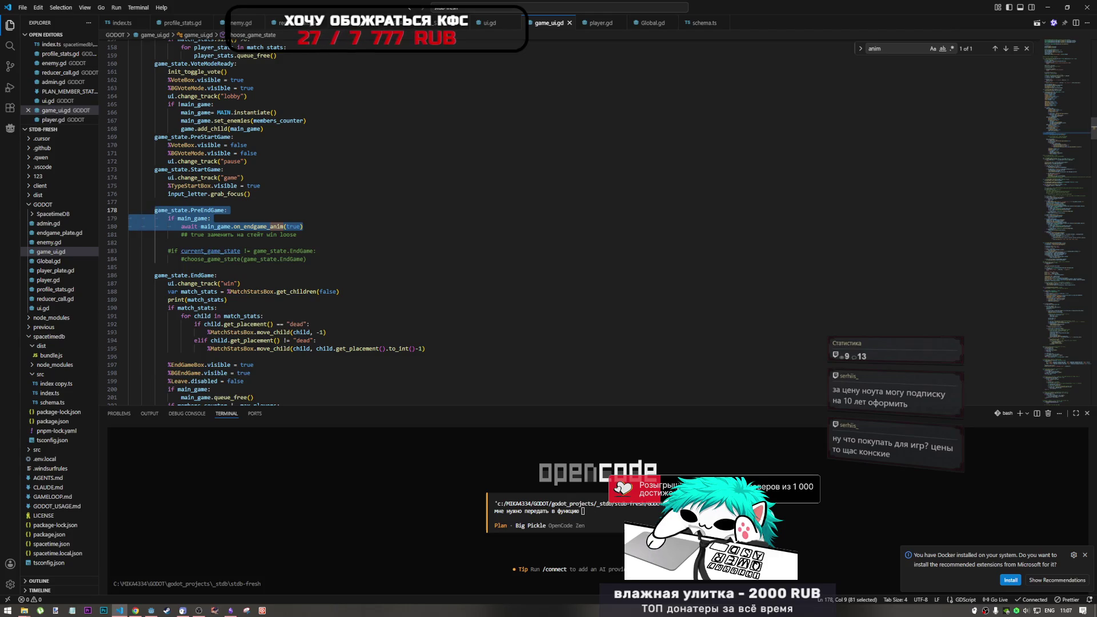
left_click(622, 519)
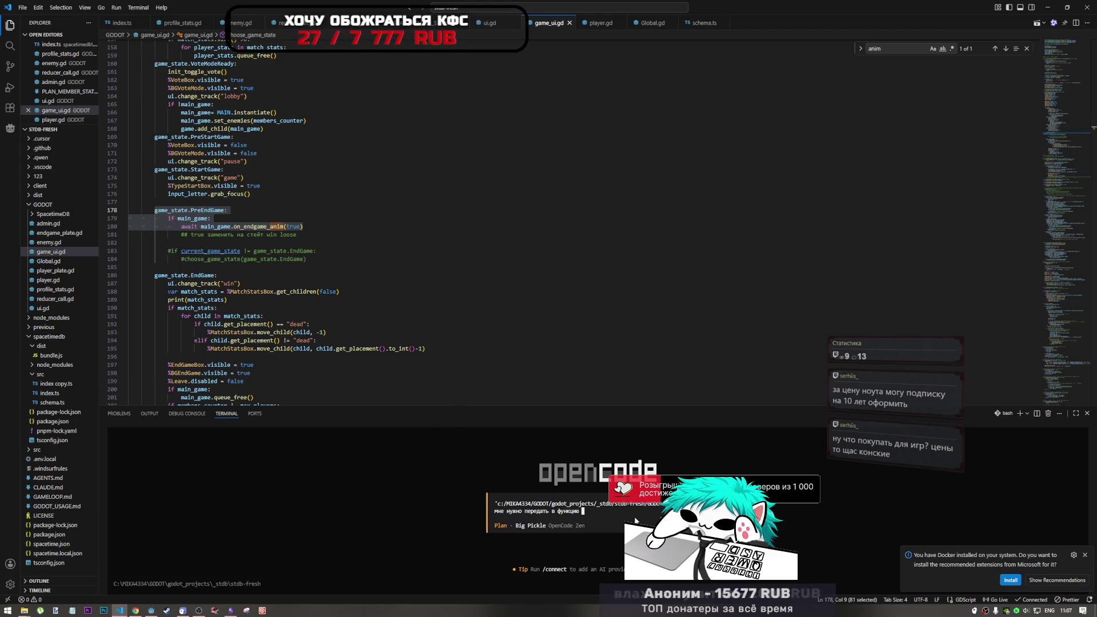
key("ctrl+v")
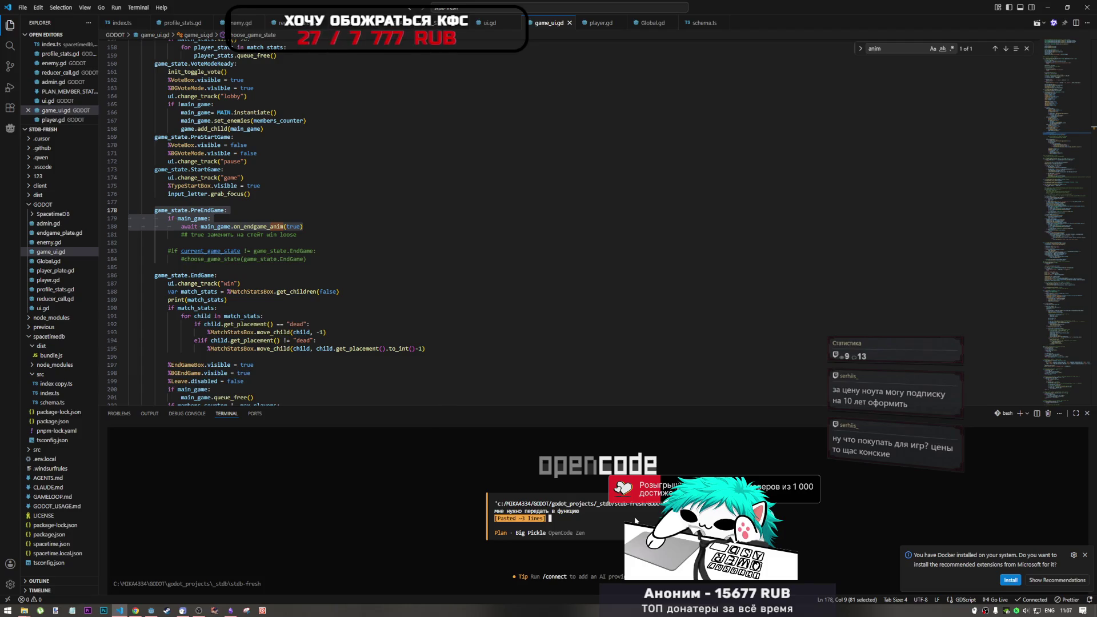
Step: Add the on_endgame_anim(true) call and ask for a justified win/loss alternative to true
mouse_move(303, 226)
left_mouse_down()
mouse_move(180, 228)
mouse_move(198, 227)
left_mouse_up()
key("ctrl+c")
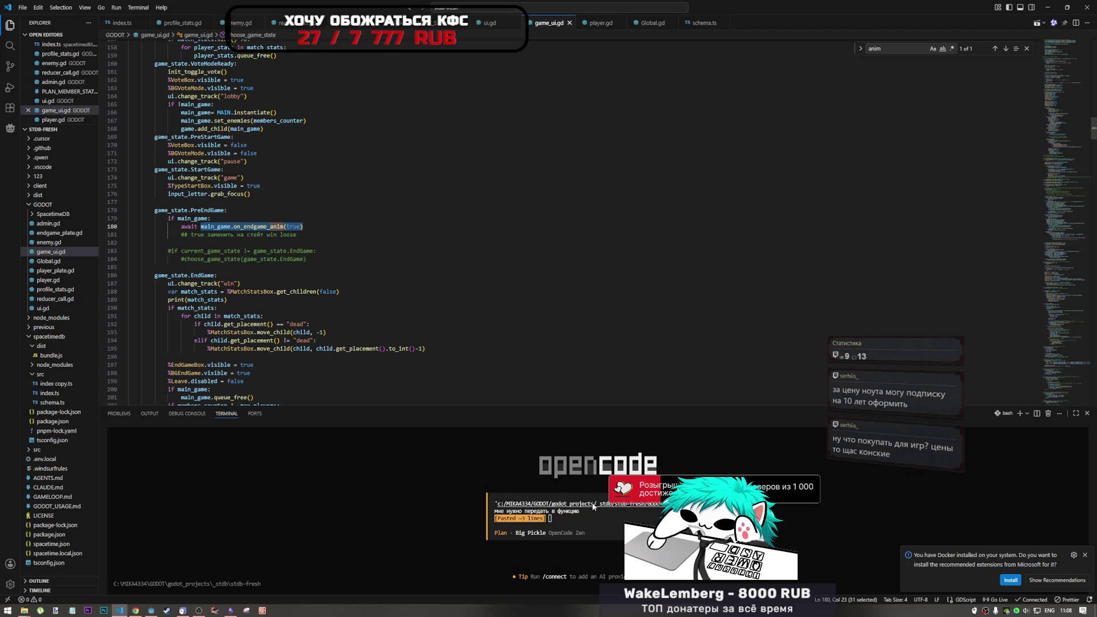
left_click(596, 507)
key("ctrl+v")
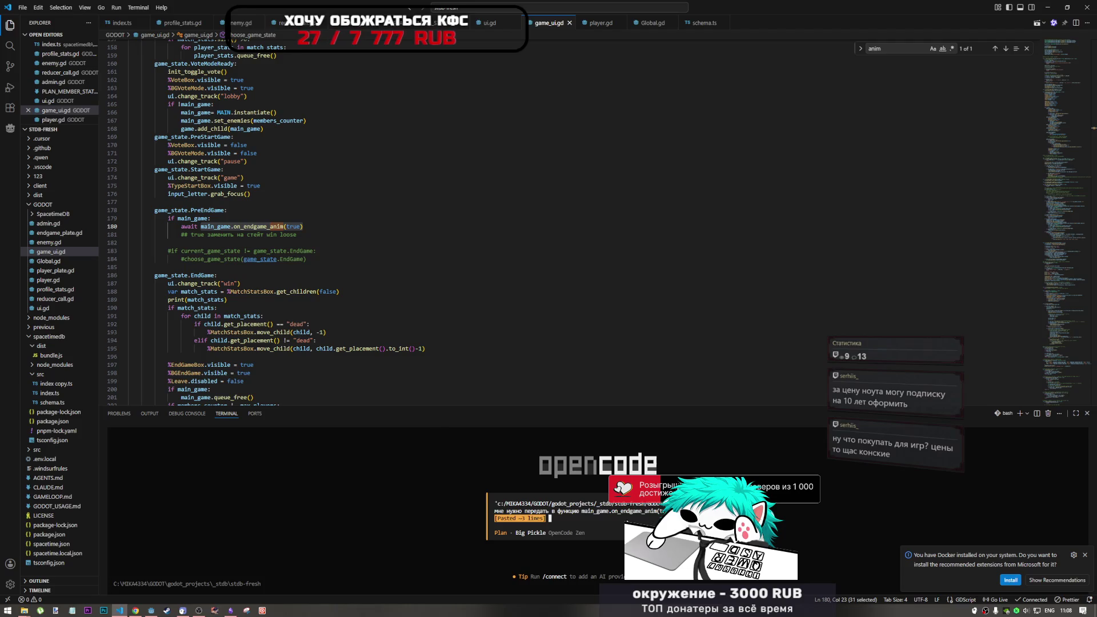
key("alt+shift")
type("вместо")
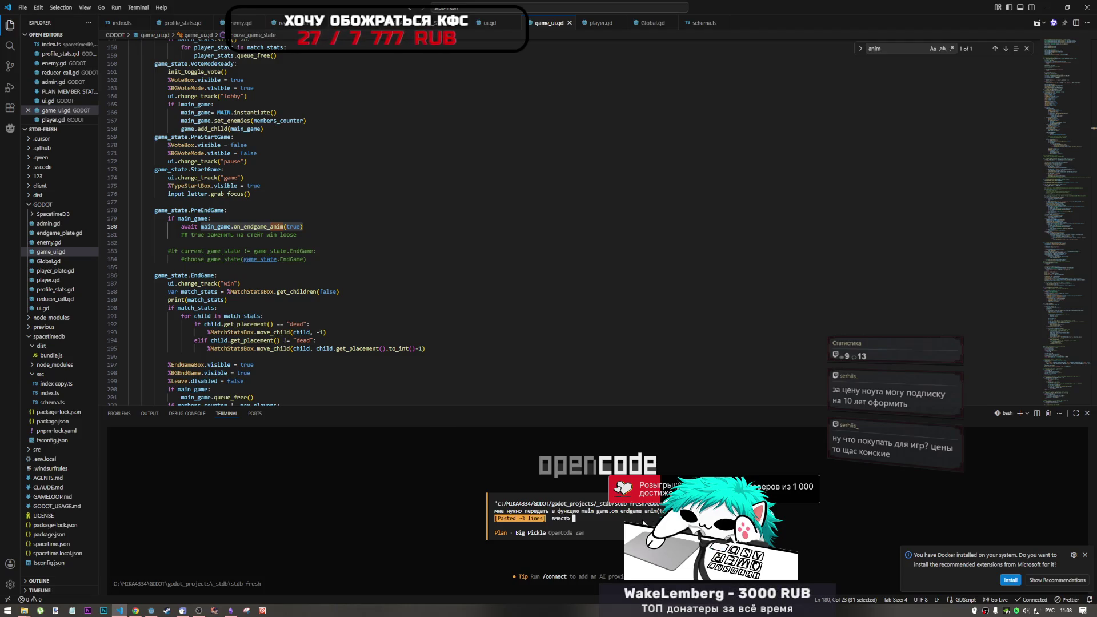
key("alt+shift")
type("true")
key("alt+shift")
type("значен")
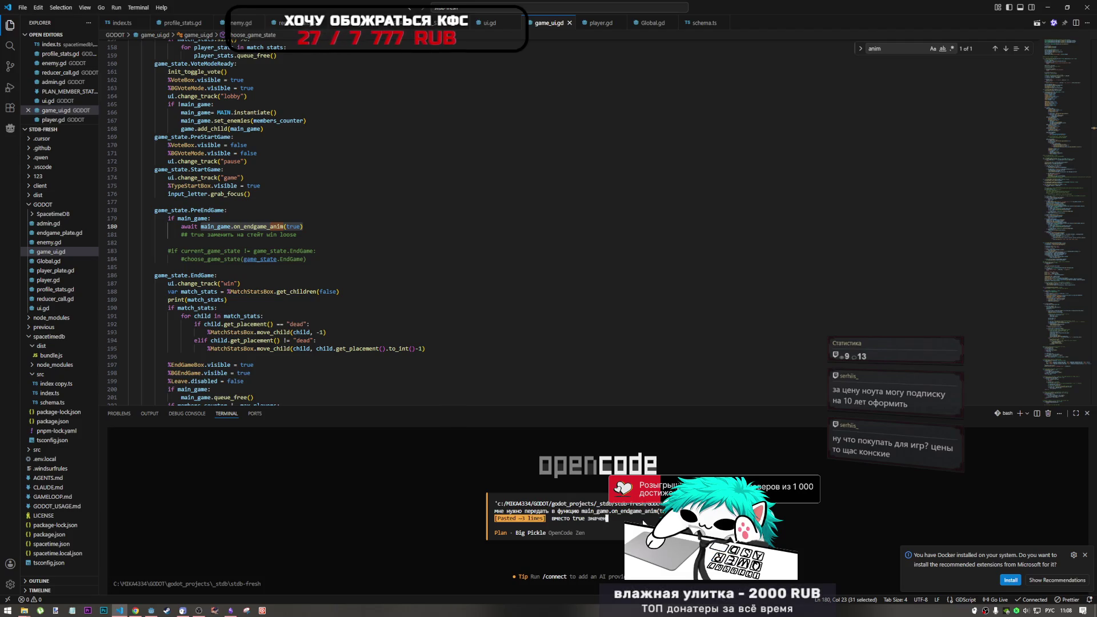
type("ие для клие")
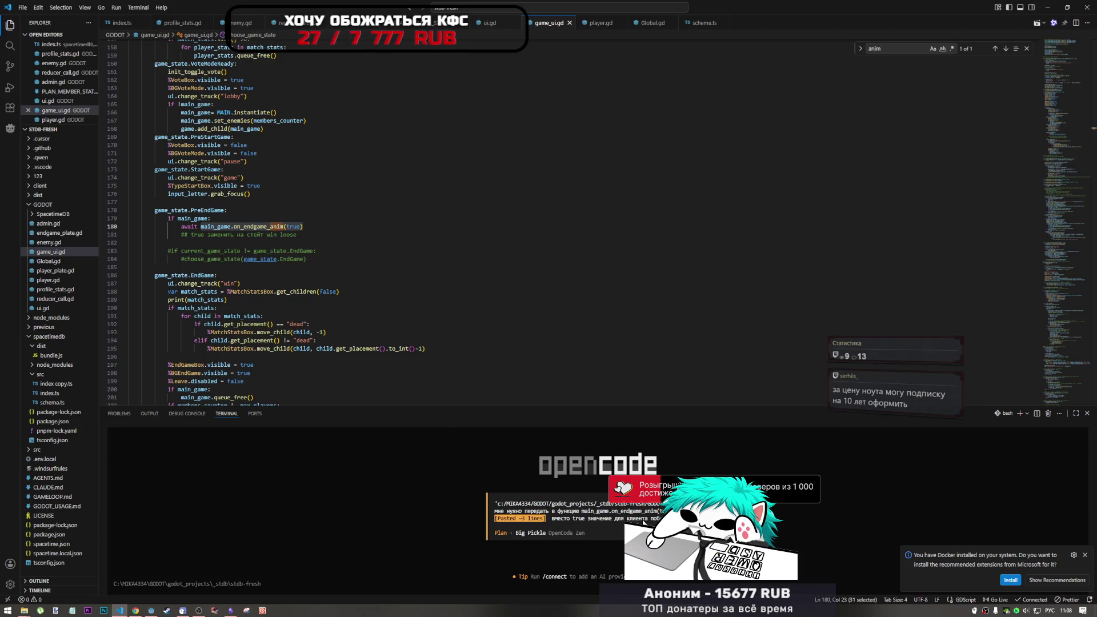
type("нта побе нет, ")
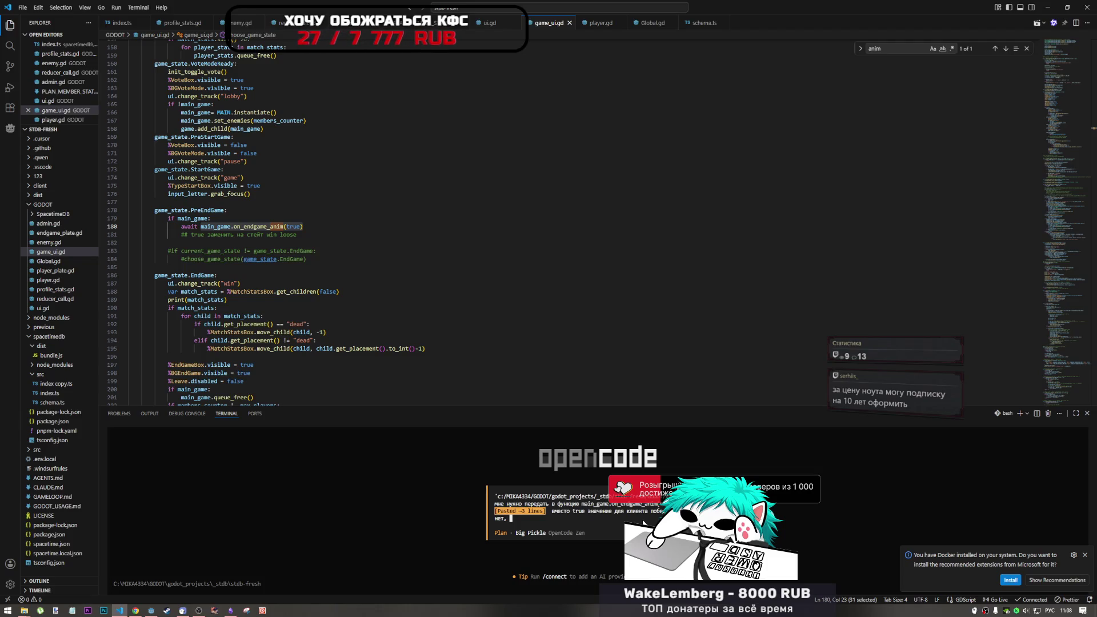
type("предл")
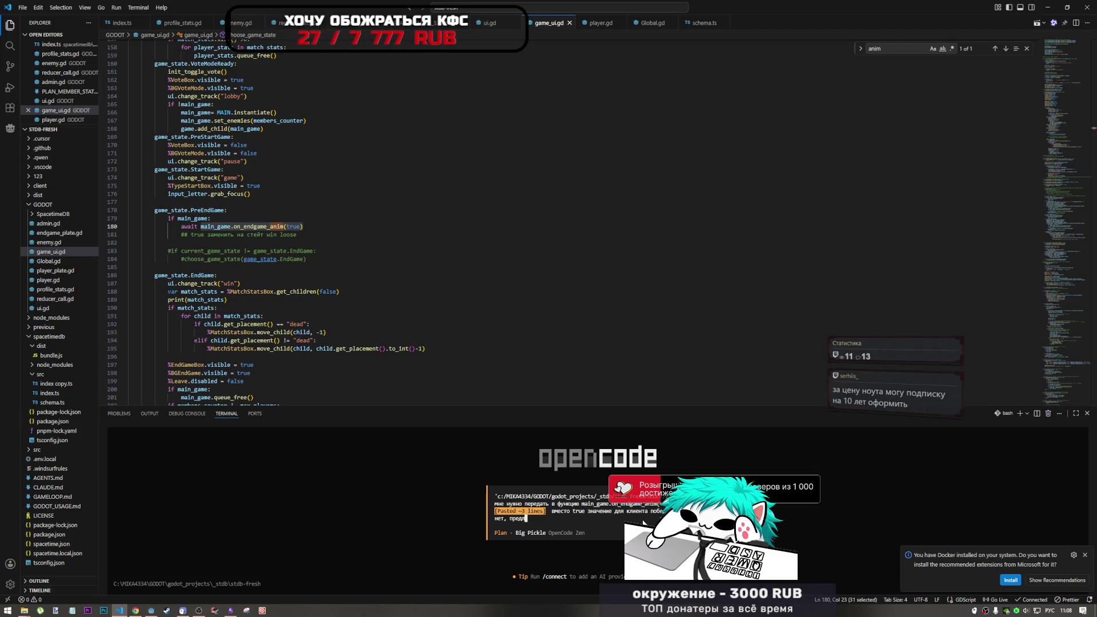
type("ожи вариант и обосну")
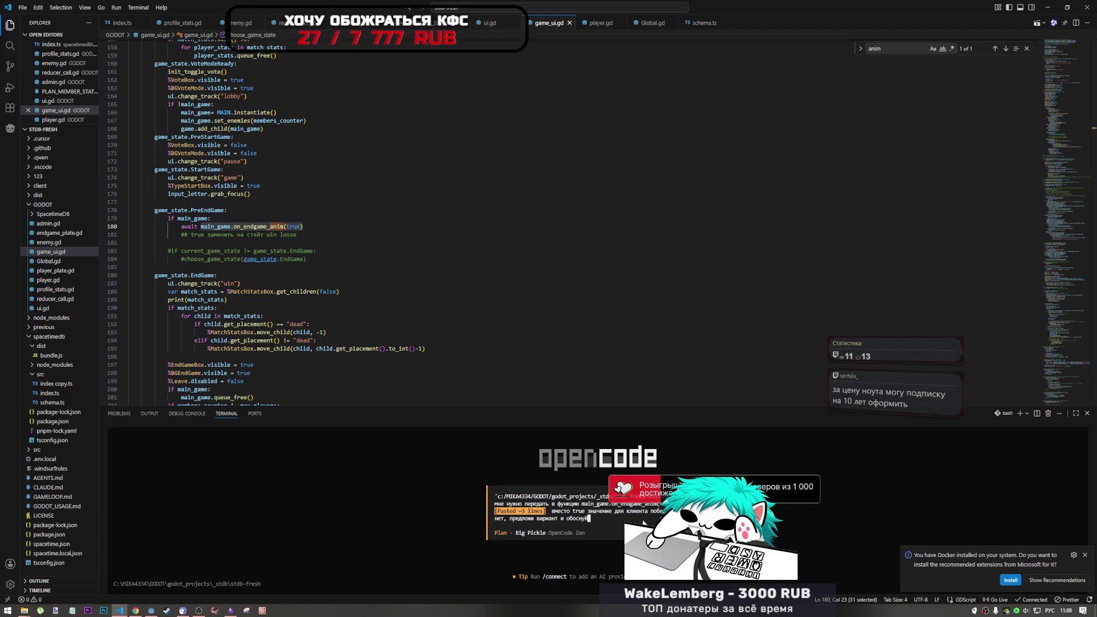
Step: Submit the prompt so opencode's Plan agent proposes a win flag from the player's wl for line 180
key("Return")
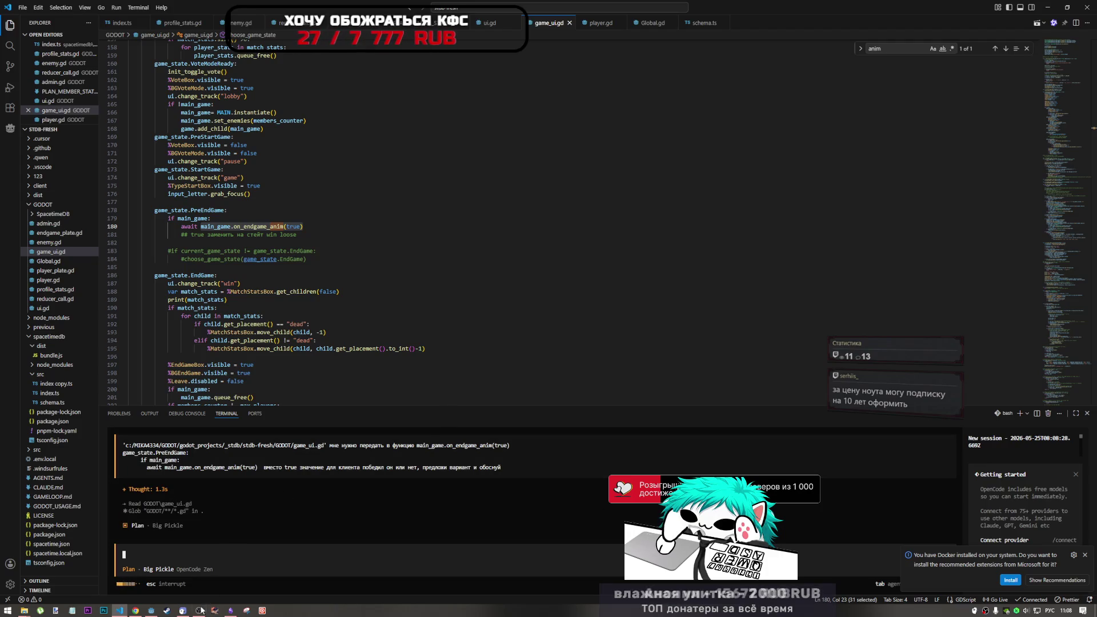
mouse_move(198, 612)
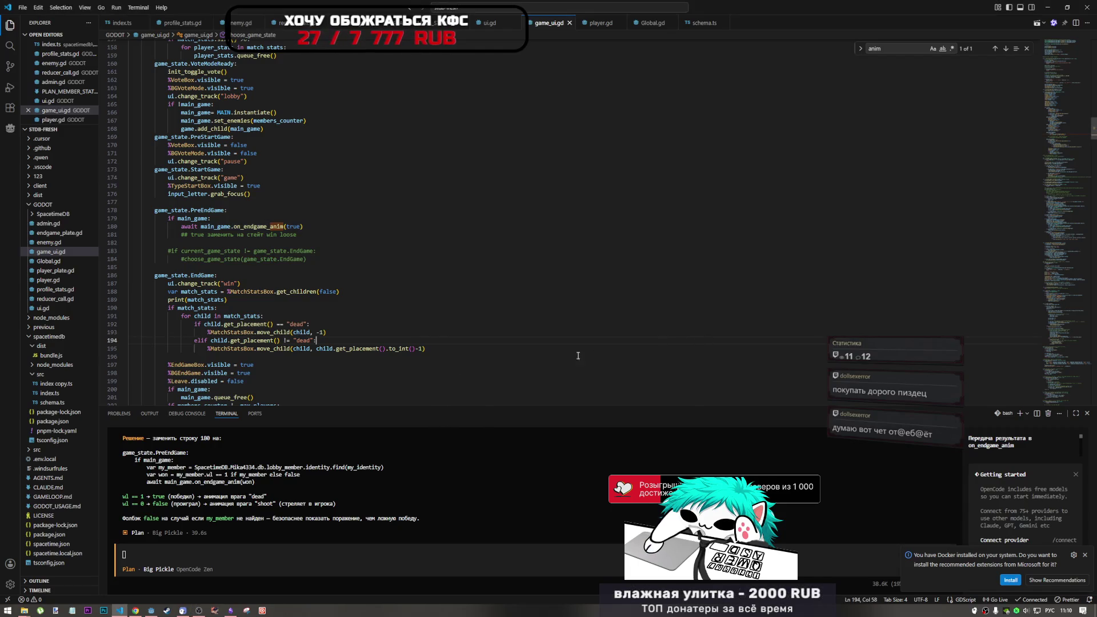
left_click(409, 341)
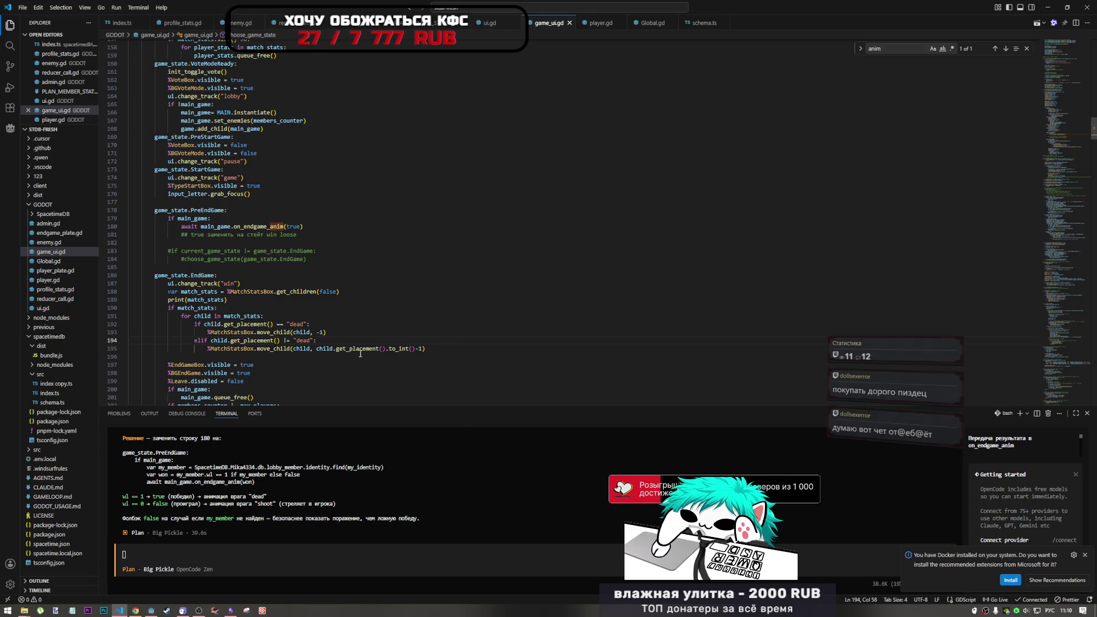
left_click(240, 341)
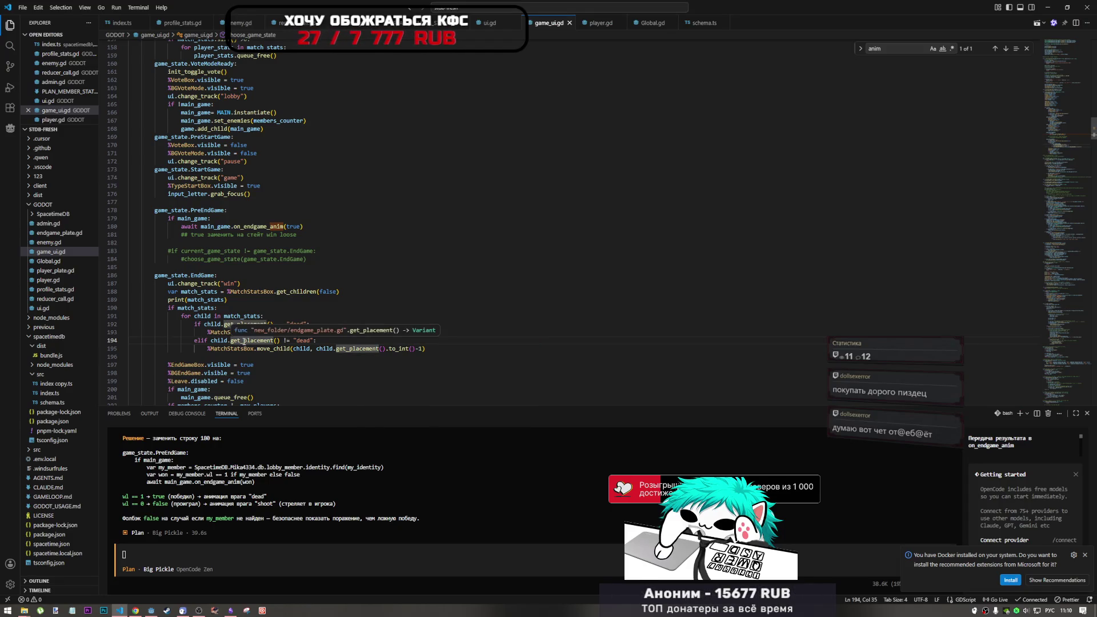
left_click(410, 349)
left_click(425, 347)
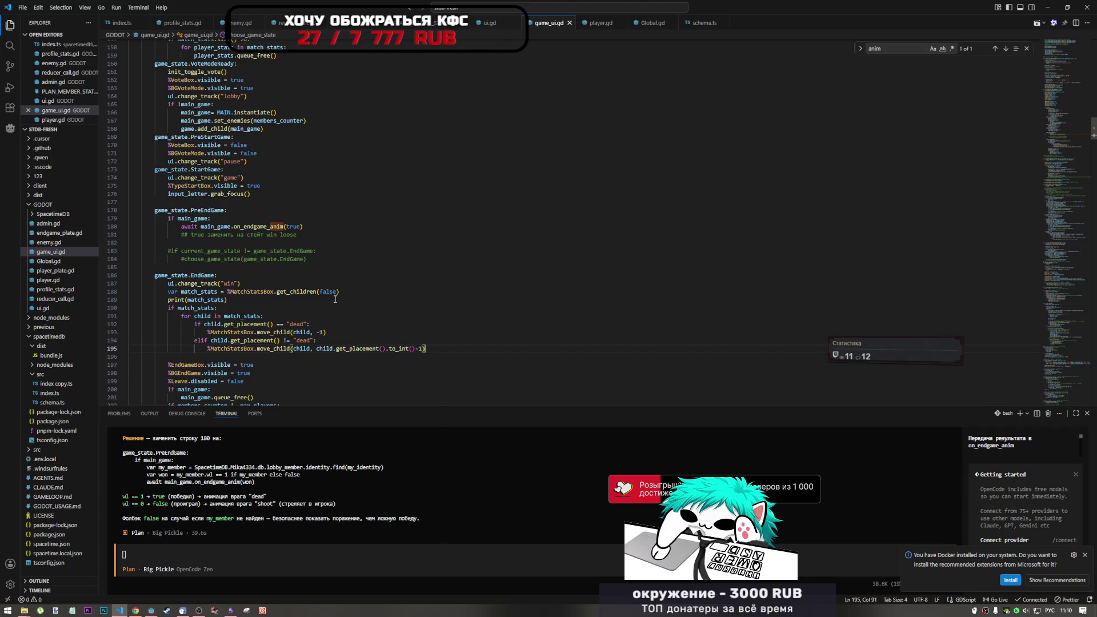
scroll(379, 514, "up", 3)
scroll(380, 515, "up", 1)
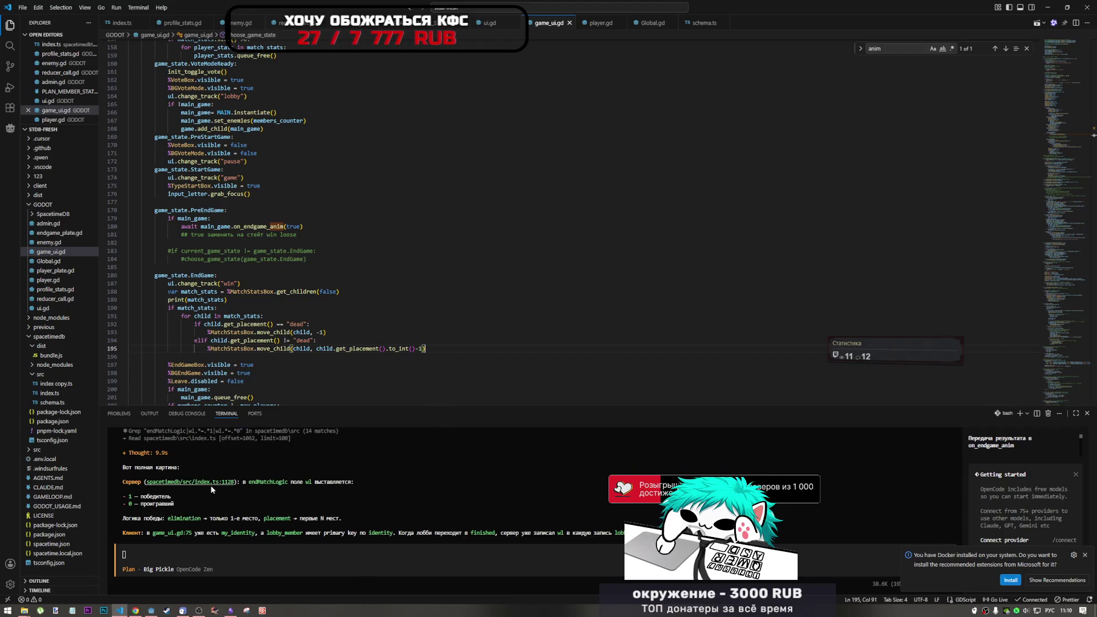
scroll(181, 483, "down", 1)
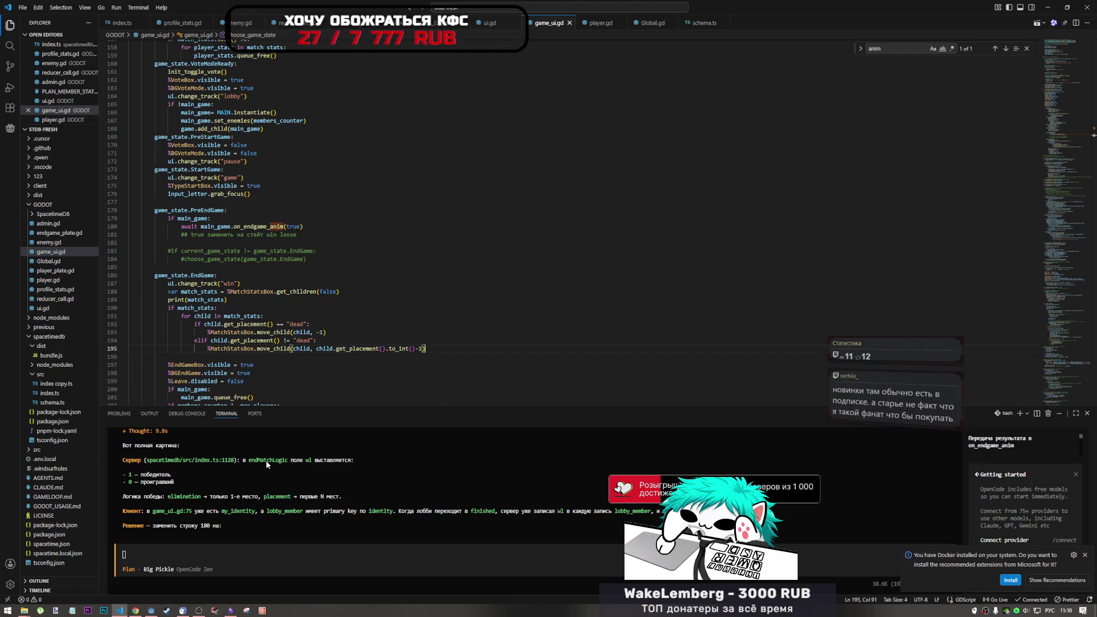
scroll(276, 463, "up", 1)
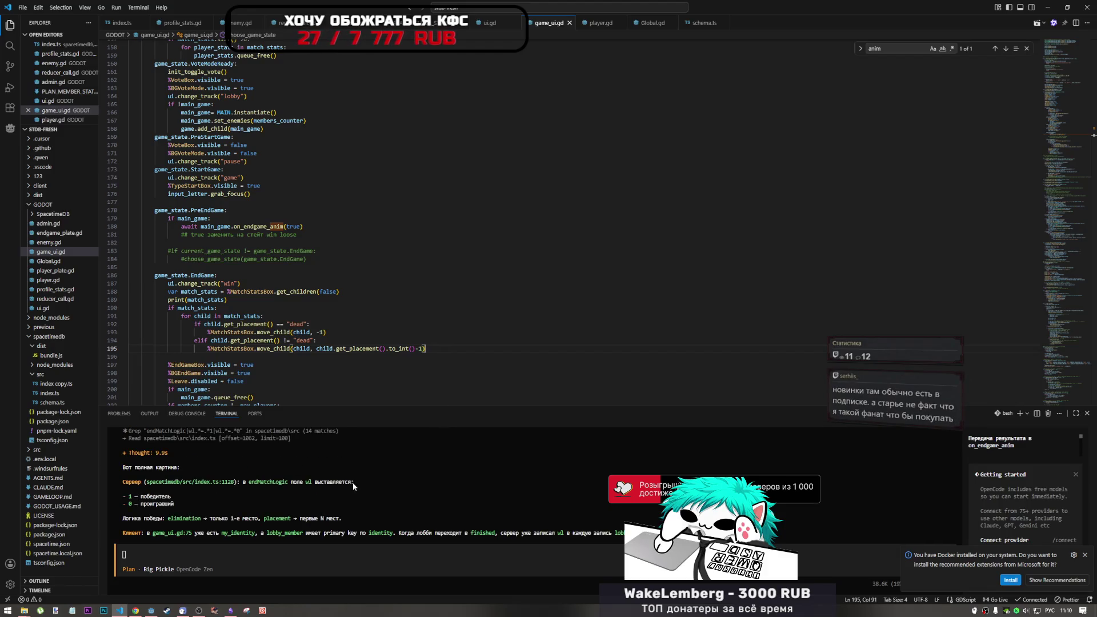
scroll(290, 483, "down", 3)
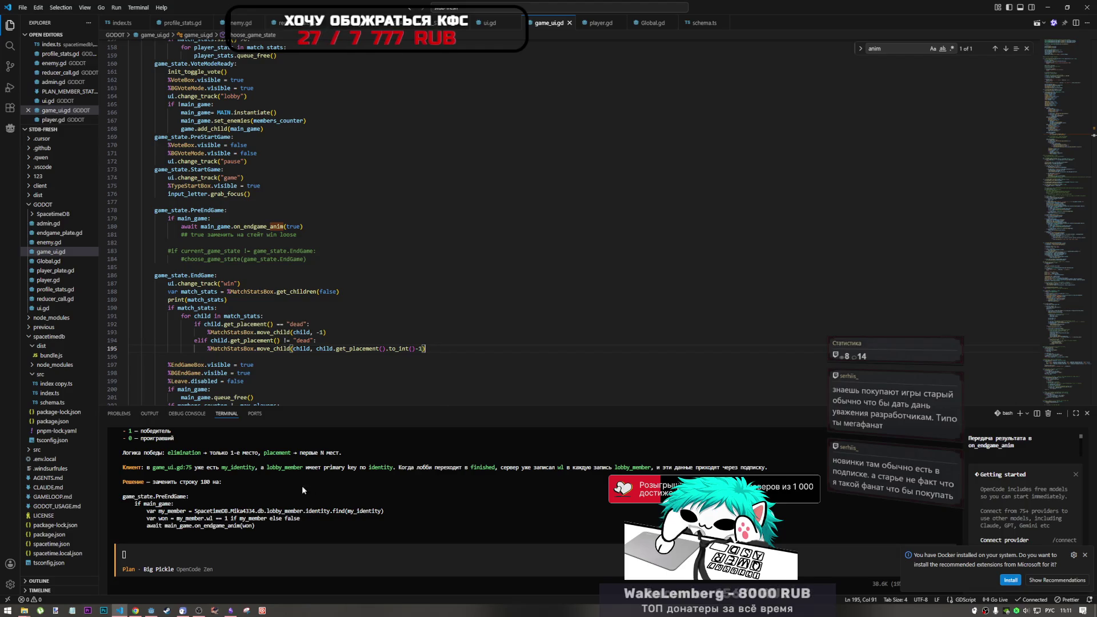
Step: Highlight the lobby_member identity lookup in the agent's proposed code
scroll(276, 481, "up", 2)
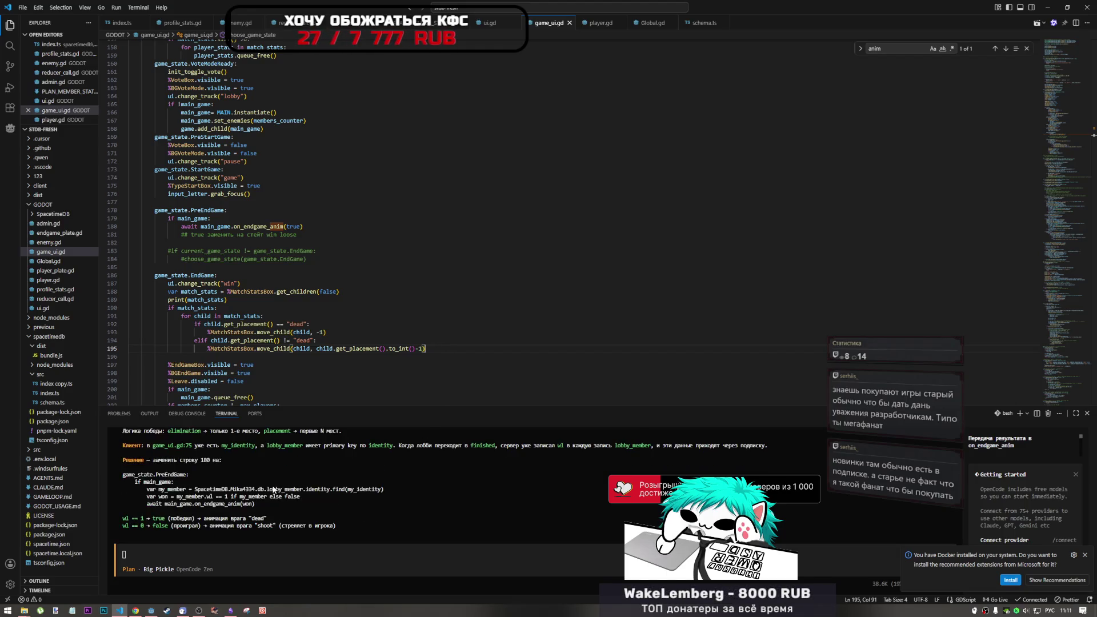
scroll(276, 480, "down", 2)
left_click_drag(404, 470, 151, 470)
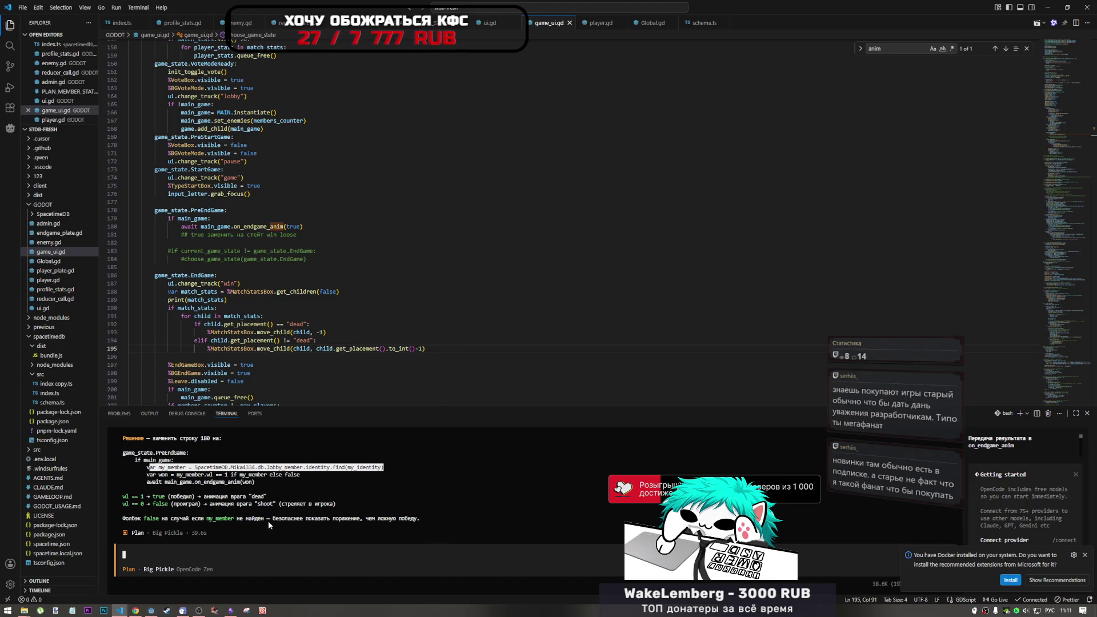
left_click(329, 469)
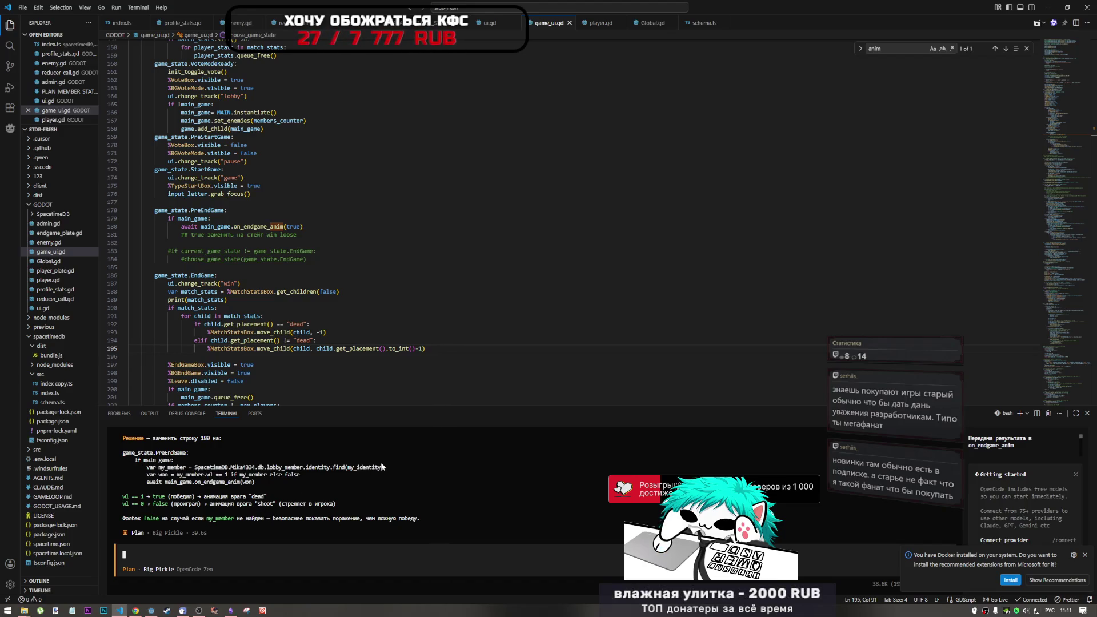
mouse_move(266, 467)
left_mouse_down()
mouse_move(122, 467)
mouse_move(403, 469)
left_mouse_up()
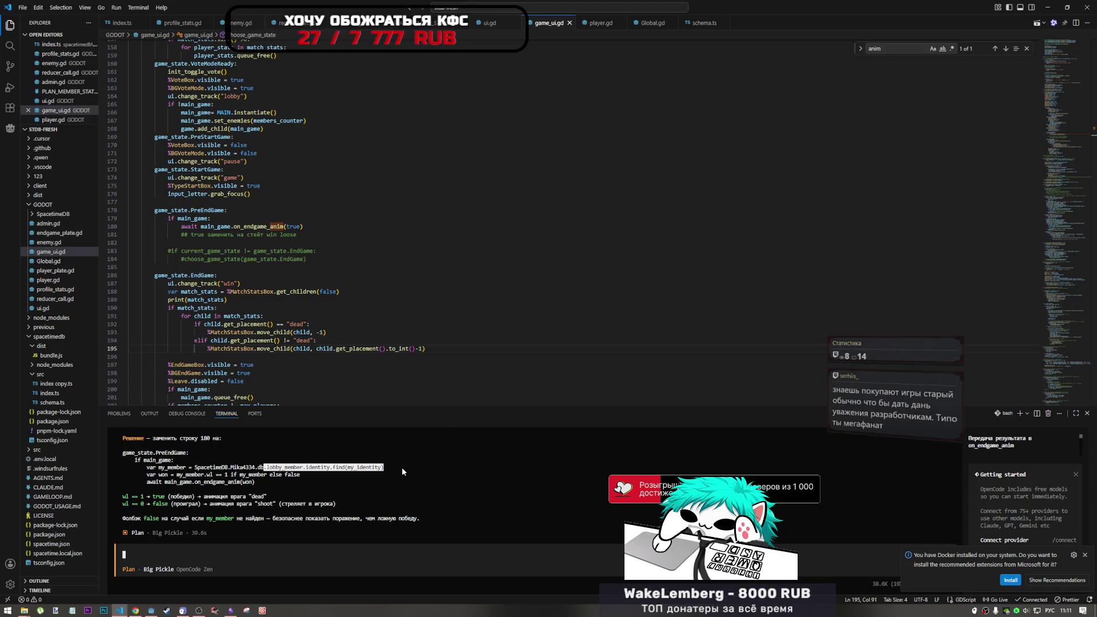
Step: Write the reply 'можно связать через глобальную переменную и' in the opencode prompt, fixing the typo
left_click(358, 547)
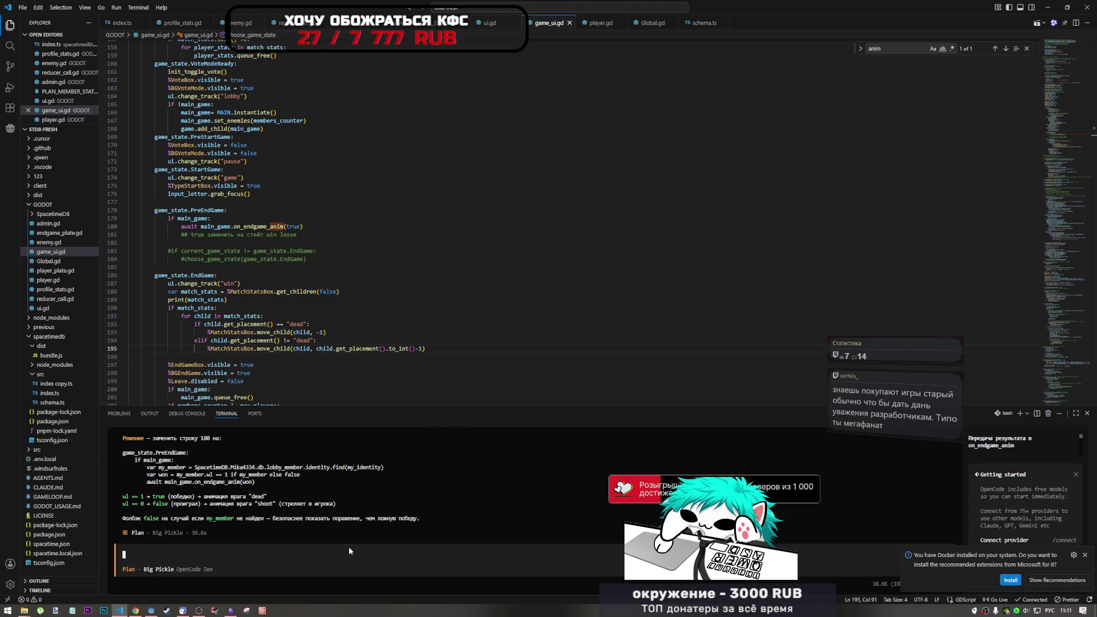
type("можно свя")
type("за")
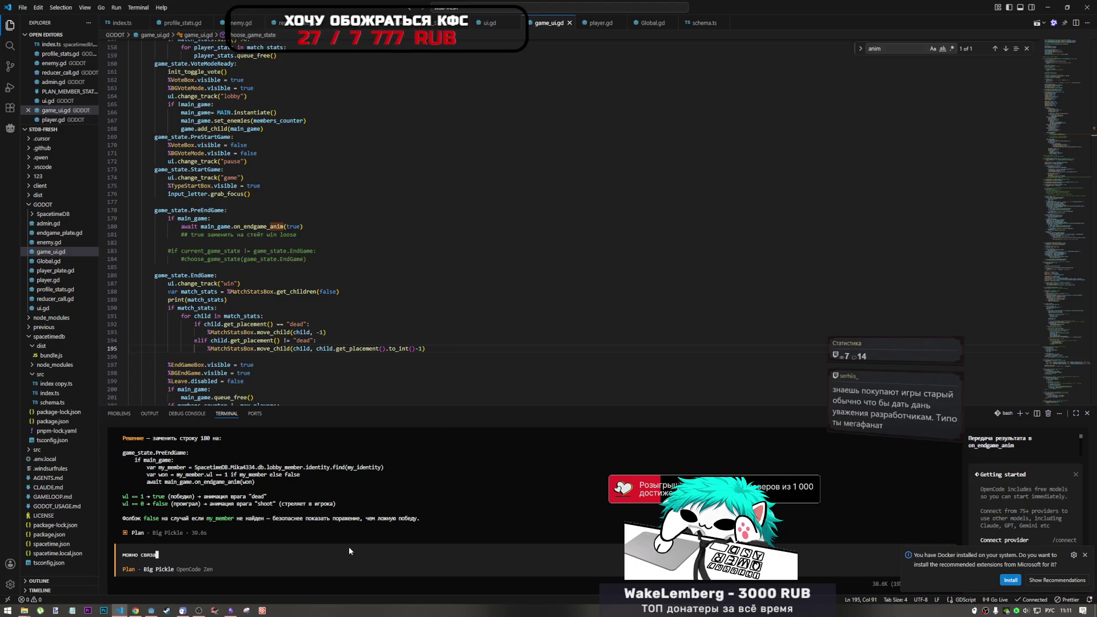
type("ть через глобаль")
type("ную перем")
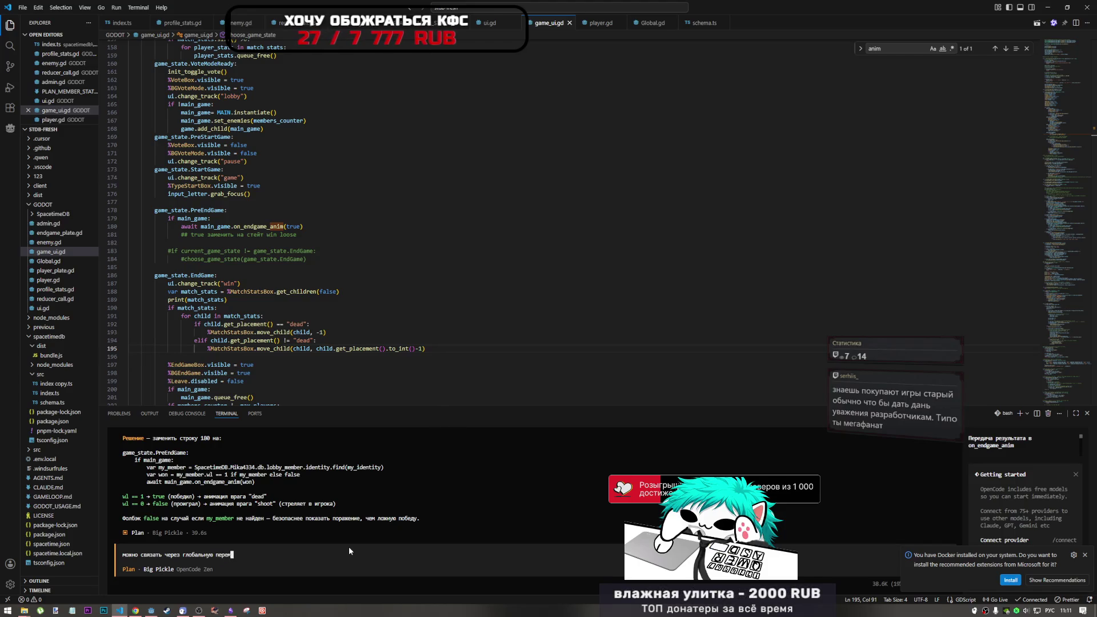
type("еннцю и")
left_click(246, 560)
key("BackSpace")
type("ую и")
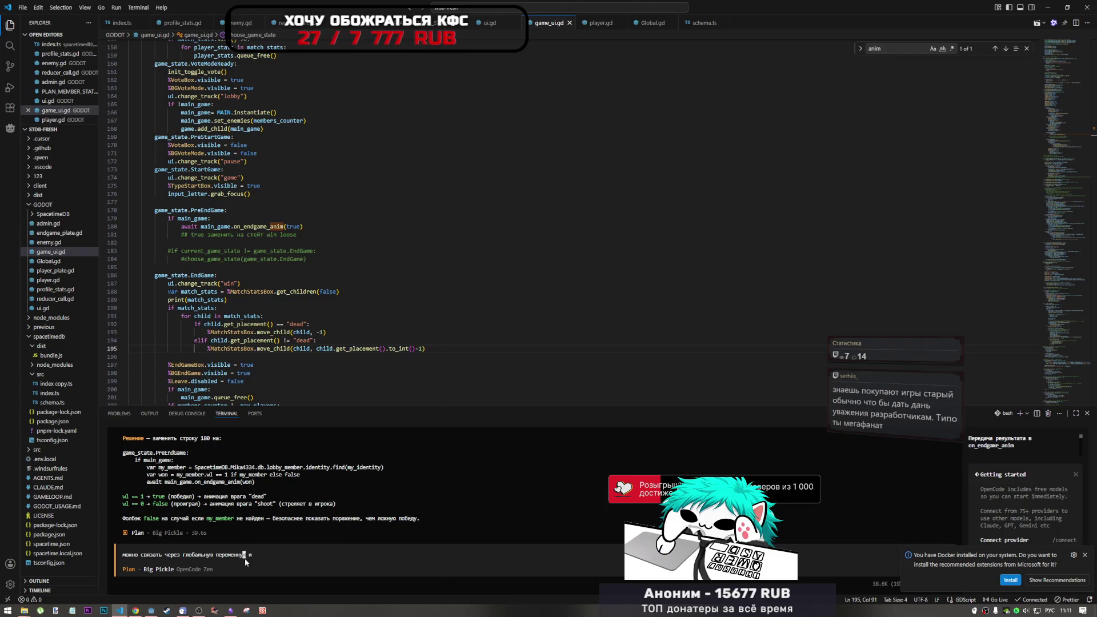
key("Right")
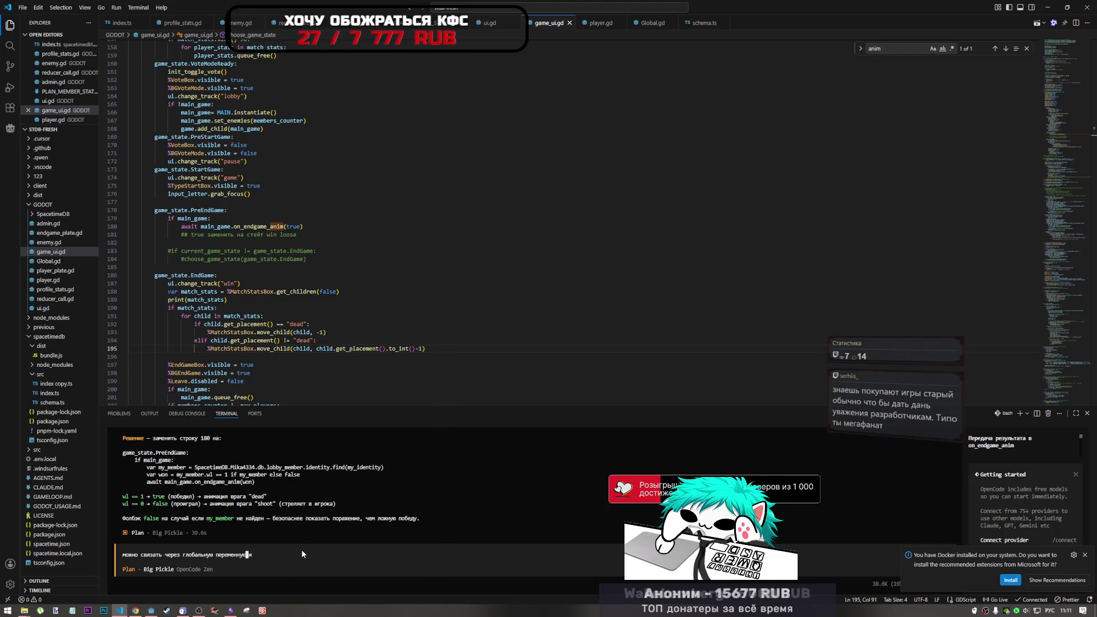
key("End")
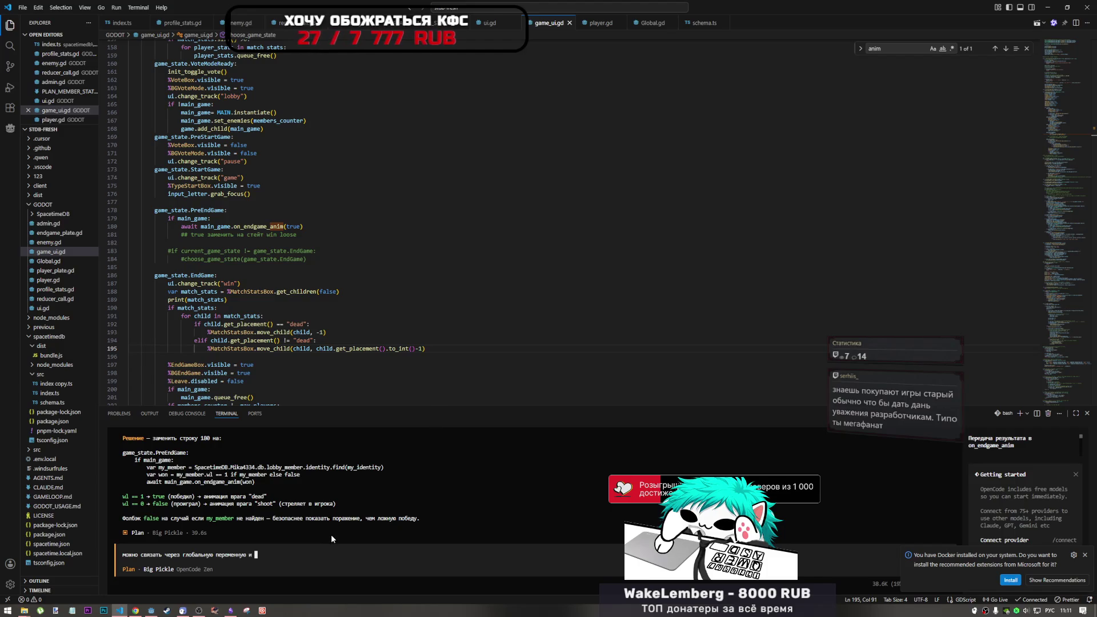
Step: Look up the _on_lobby_member_delete handler definition in game_ui.gd
mouse_move(1058, 133)
left_mouse_down()
mouse_move(1058, 64)
mouse_move(1062, 92)
left_mouse_up()
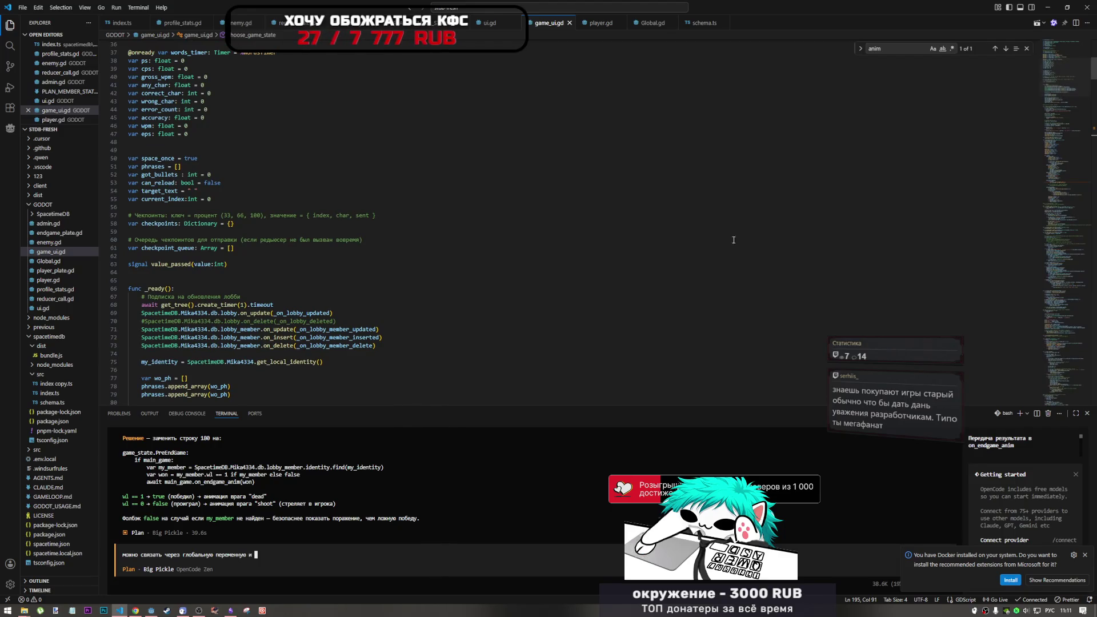
mouse_move(285, 360)
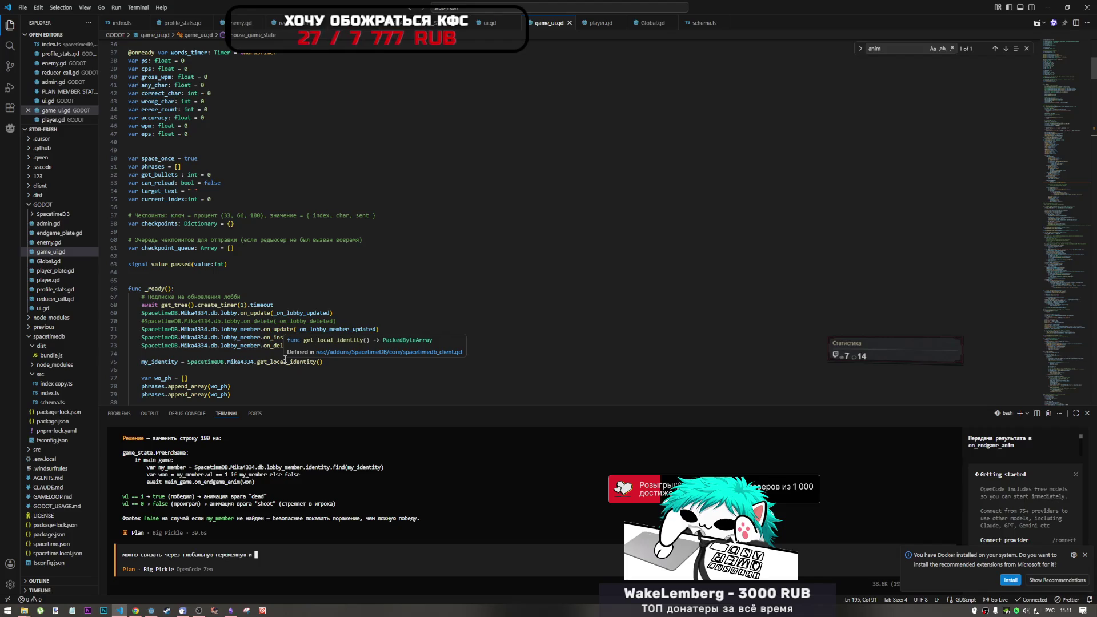
scroll(1033, 108, "down", 3)
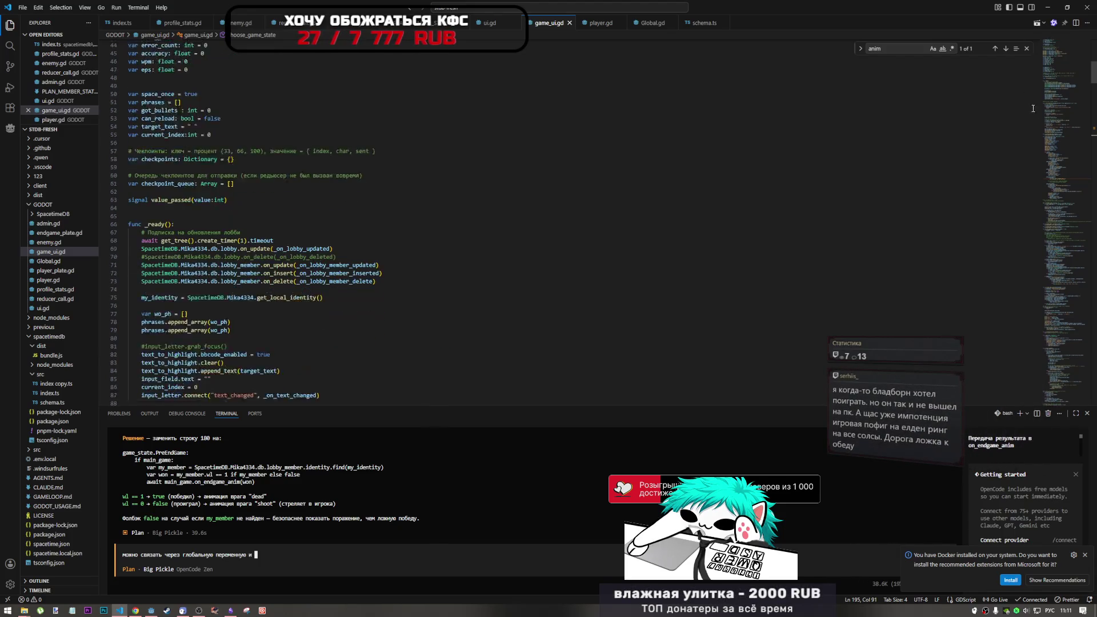
scroll(1033, 108, "down", 2)
double_click(337, 239)
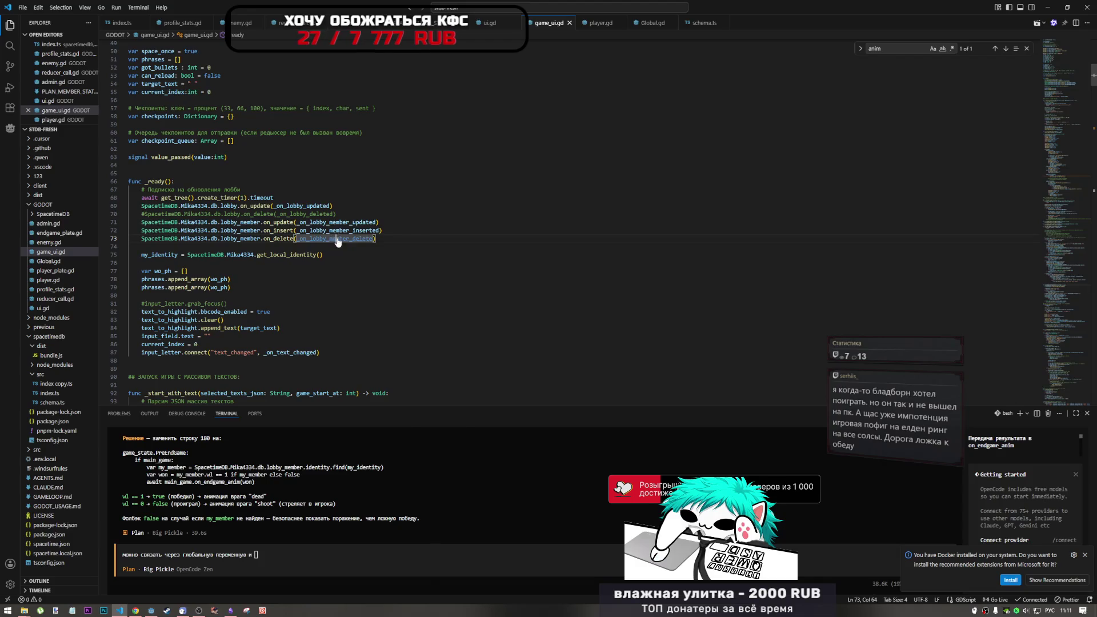
left_click(337, 239, "ctrl")
mouse_move(1068, 196)
left_mouse_down()
mouse_move(1072, 52)
mouse_move(1069, 84)
left_mouse_up()
Step: Copy the on_lobby_member_insert_update name from _on_lobby_member_inserted into the agent message
left_click(343, 135, "ctrl")
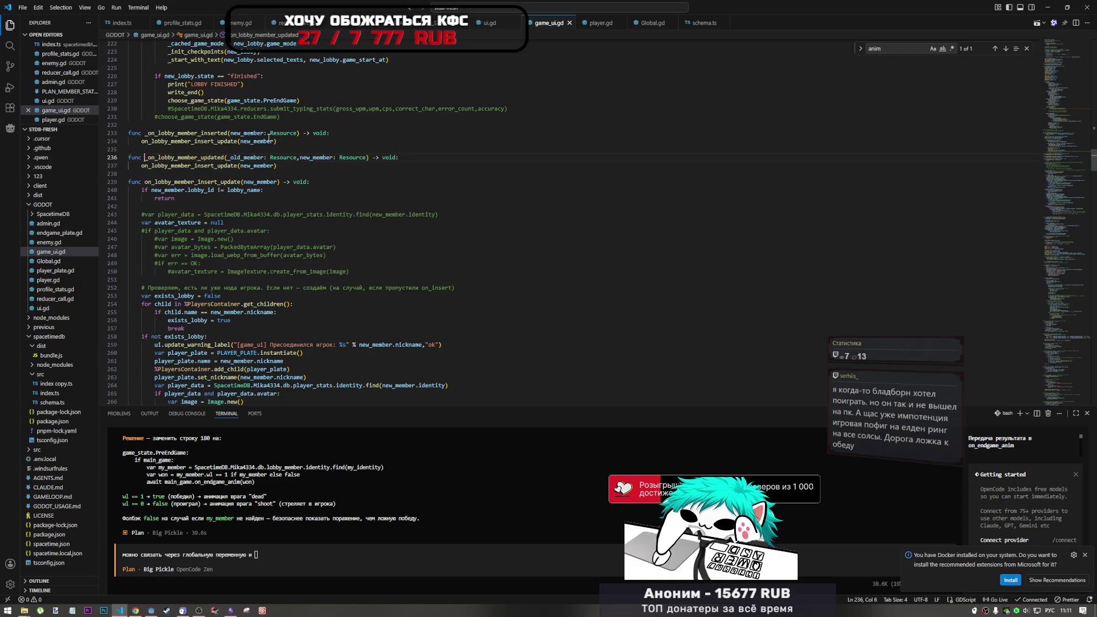
scroll(236, 179, "up", 2)
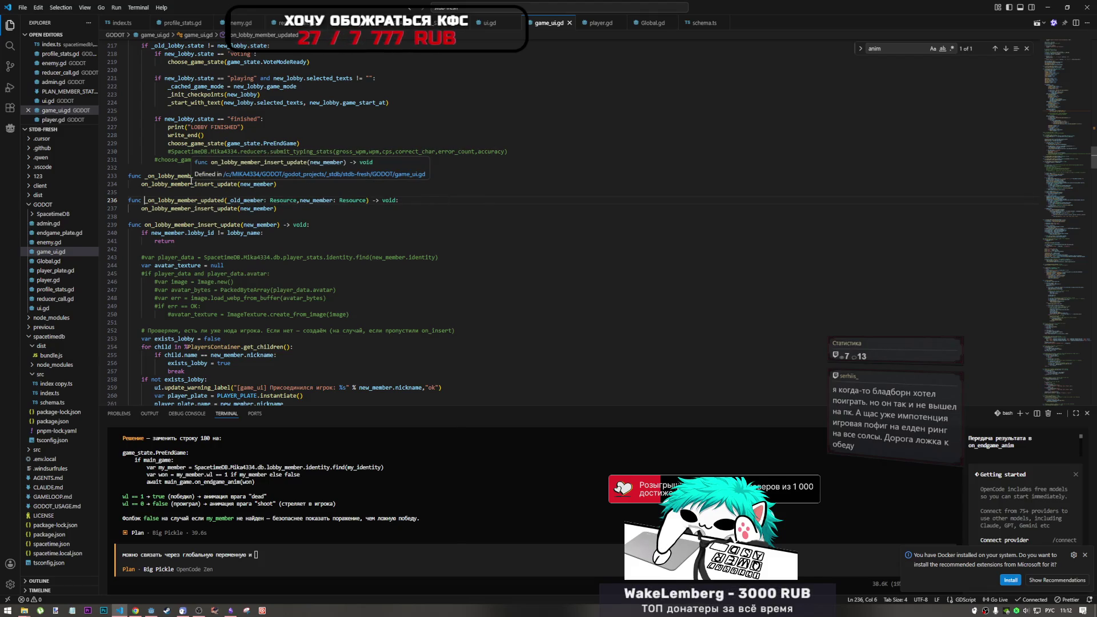
left_click(186, 178)
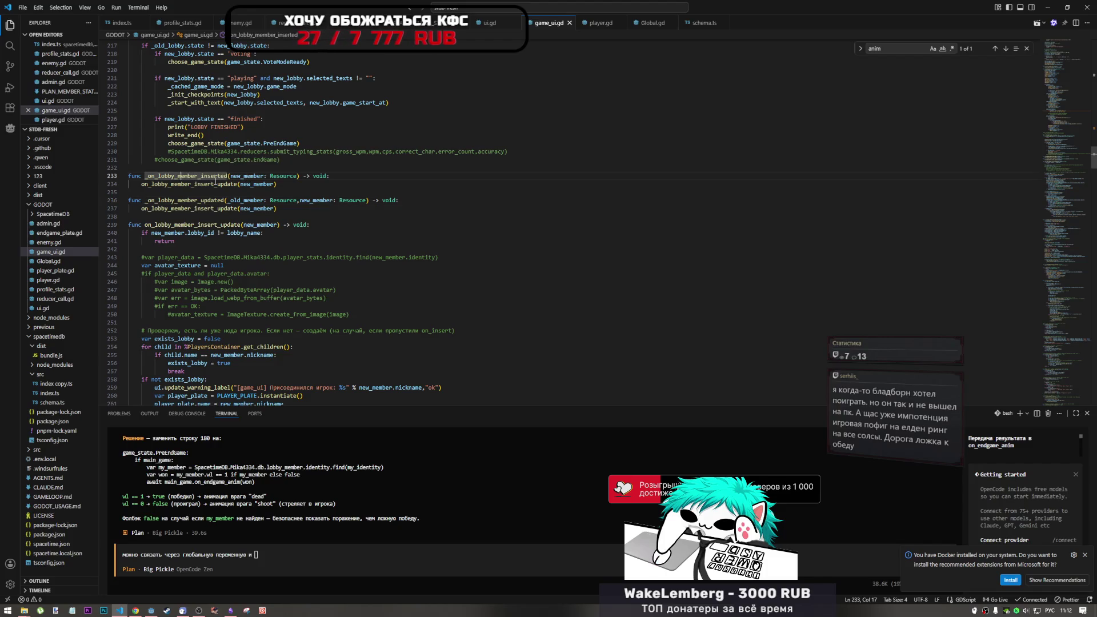
double_click(222, 184)
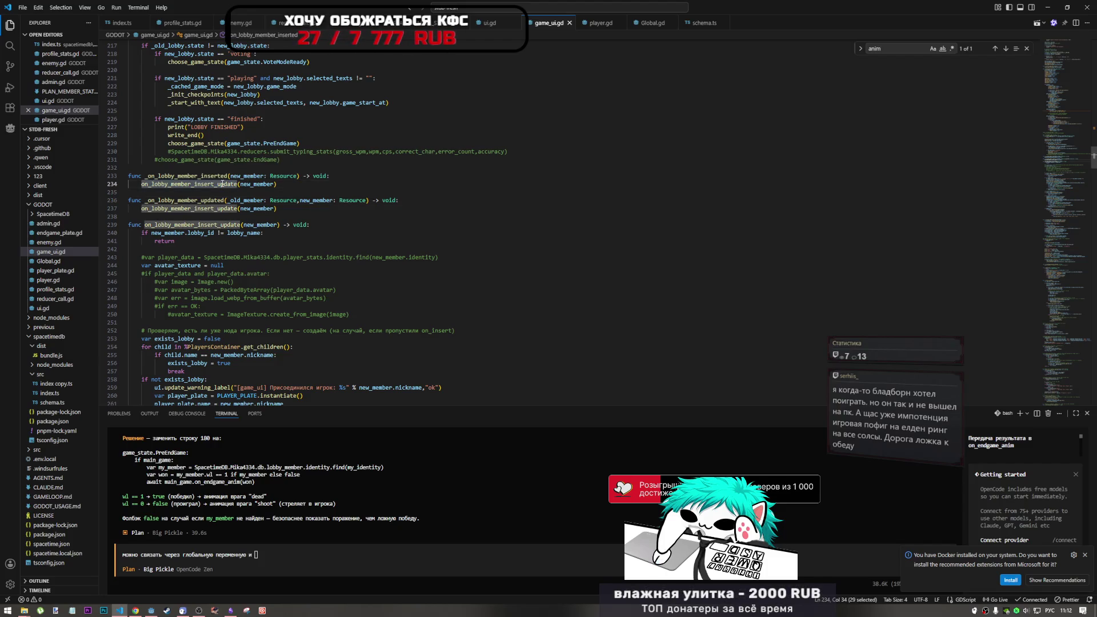
key("ctrl+c")
left_click(273, 558)
key("ctrl+v")
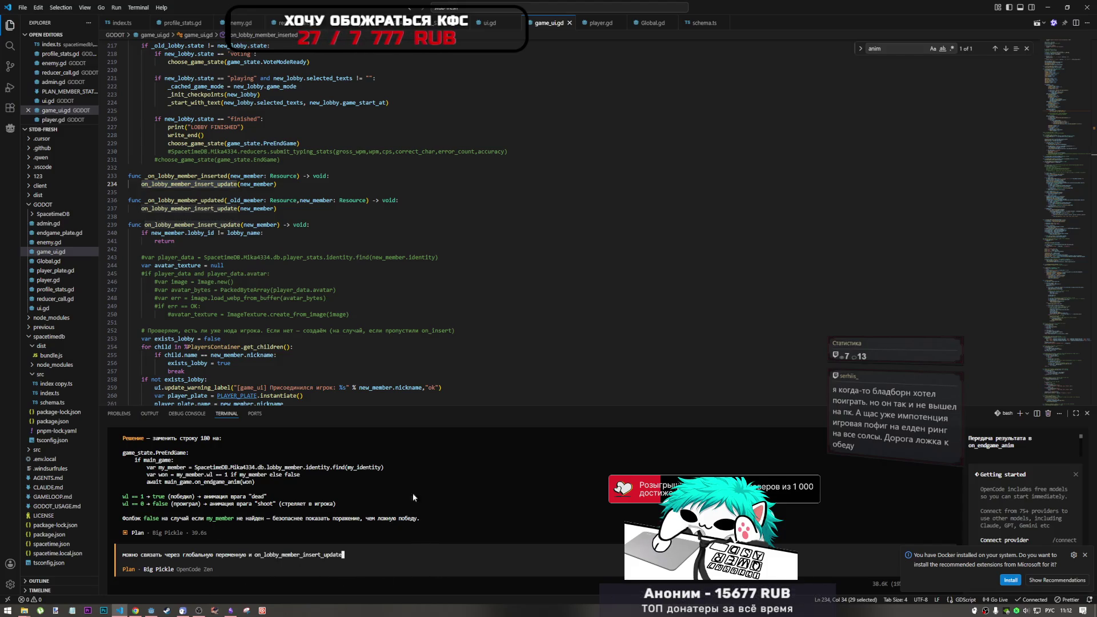
Step: Review the lobby state check and _old_member parameter, add a comma, and send the question
scroll(196, 192, "up", 3)
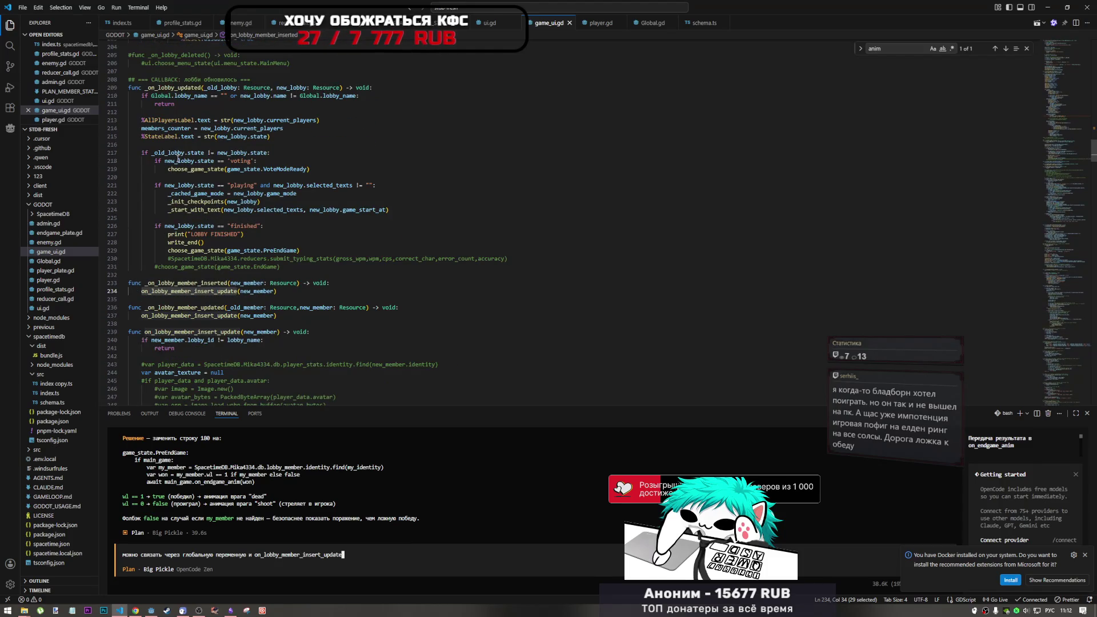
mouse_move(142, 153)
left_mouse_down()
mouse_move(253, 154)
mouse_move(220, 153)
left_mouse_up()
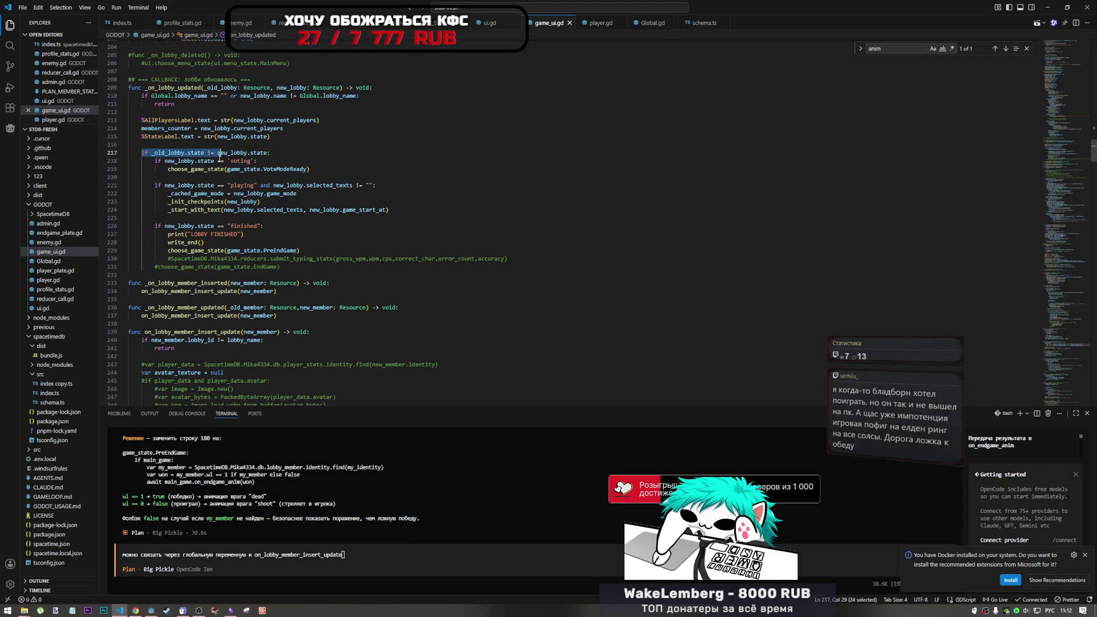
left_click_drag(229, 307, 258, 310)
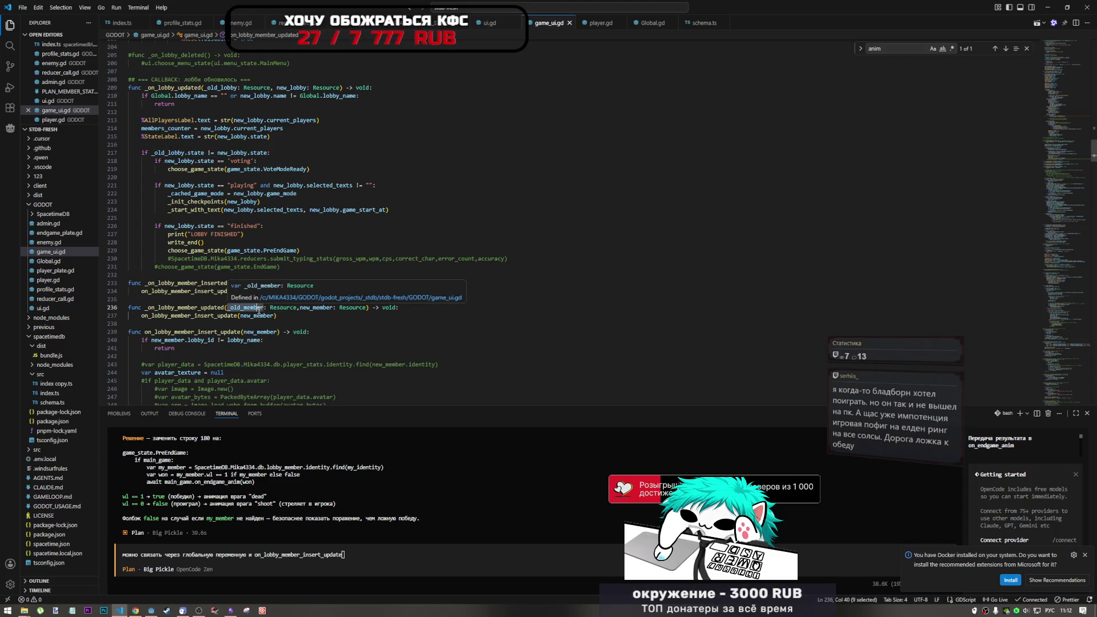
left_click_drag(164, 153, 269, 155)
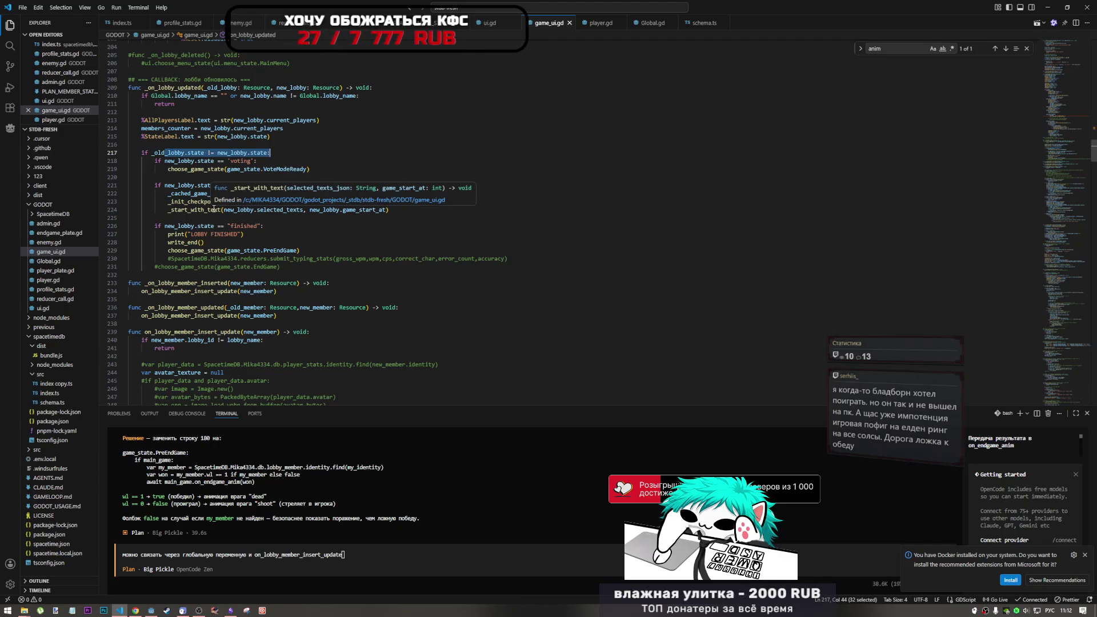
left_click(350, 556)
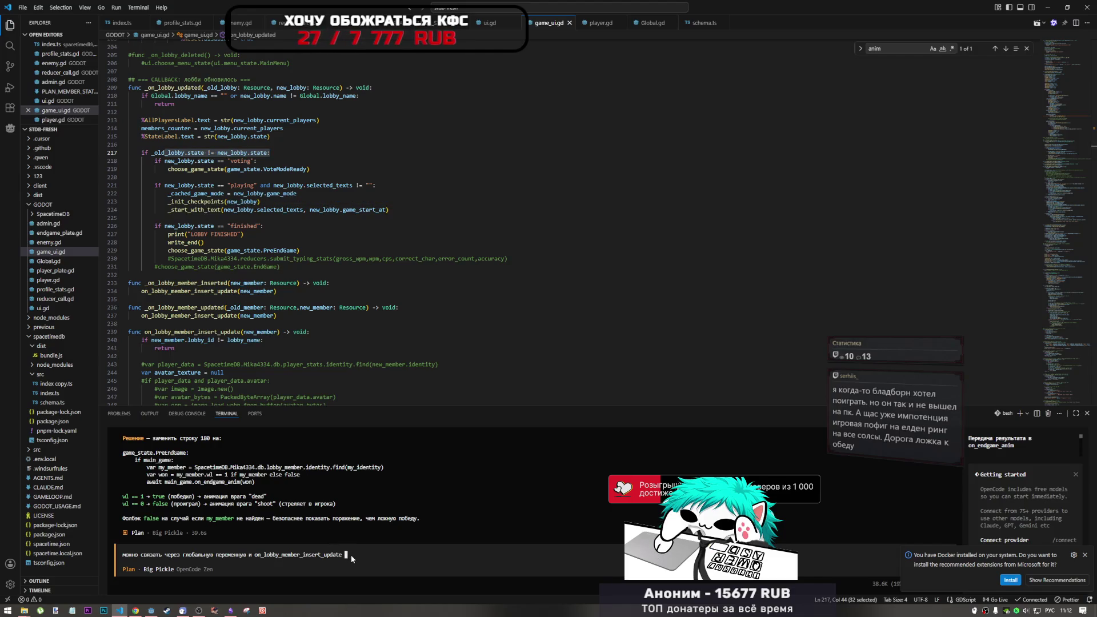
type(",")
key("alt+shift")
key("Return")
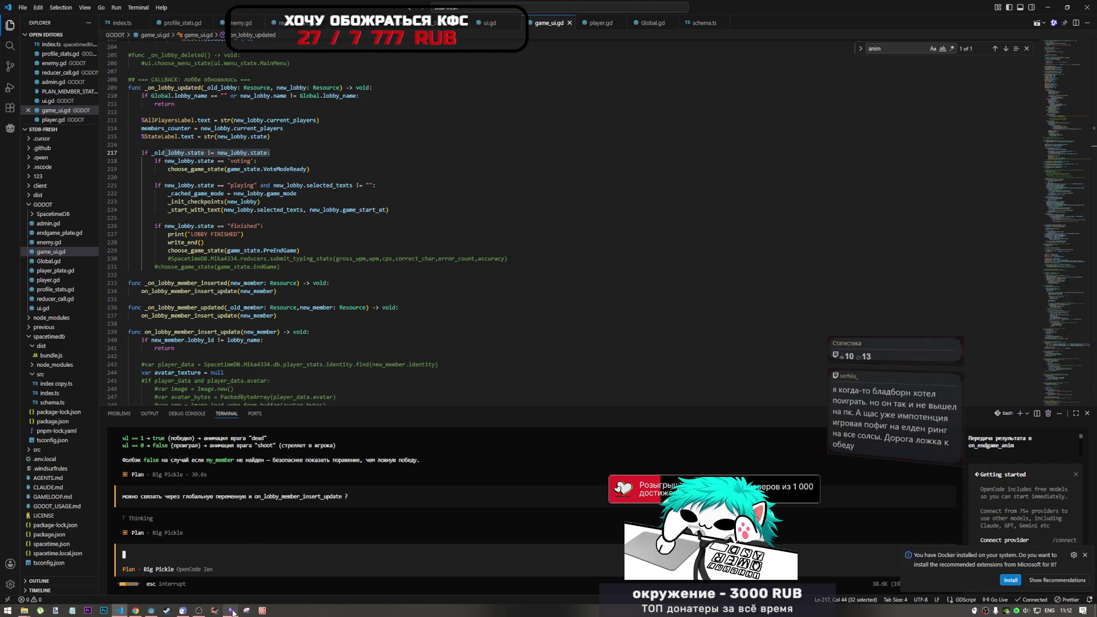
Step: Bring another application forward while the agent finishes its Variant A / Variant B comparison
mouse_move(231, 611)
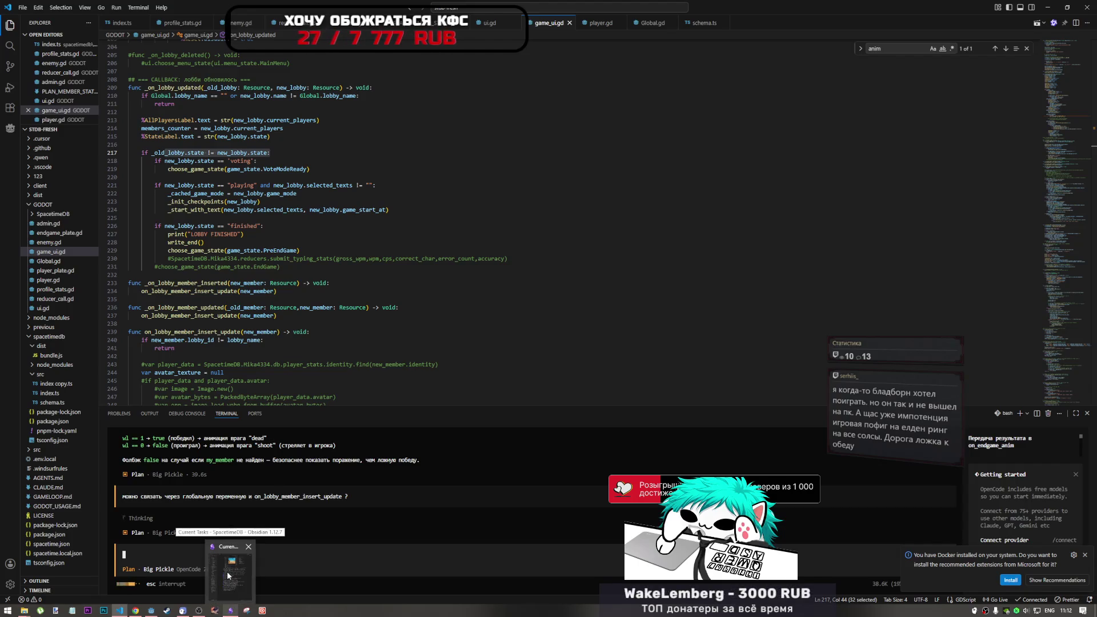
left_click(198, 610)
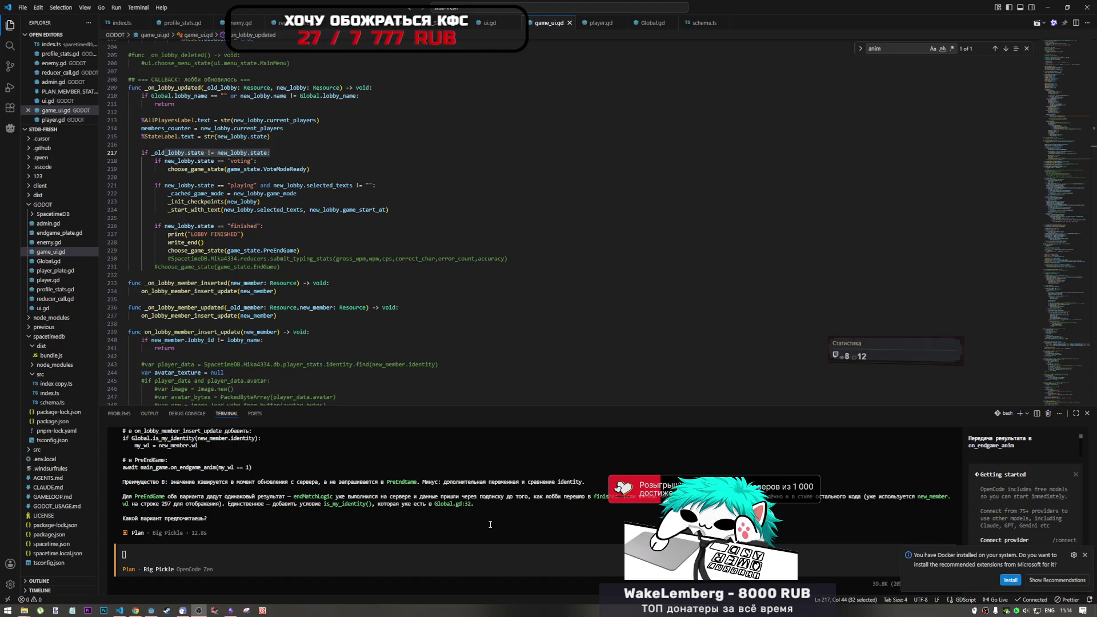
Step: Go to the on_lobby_member_insert_update definition and scroll through the surrounding code
left_click(355, 336)
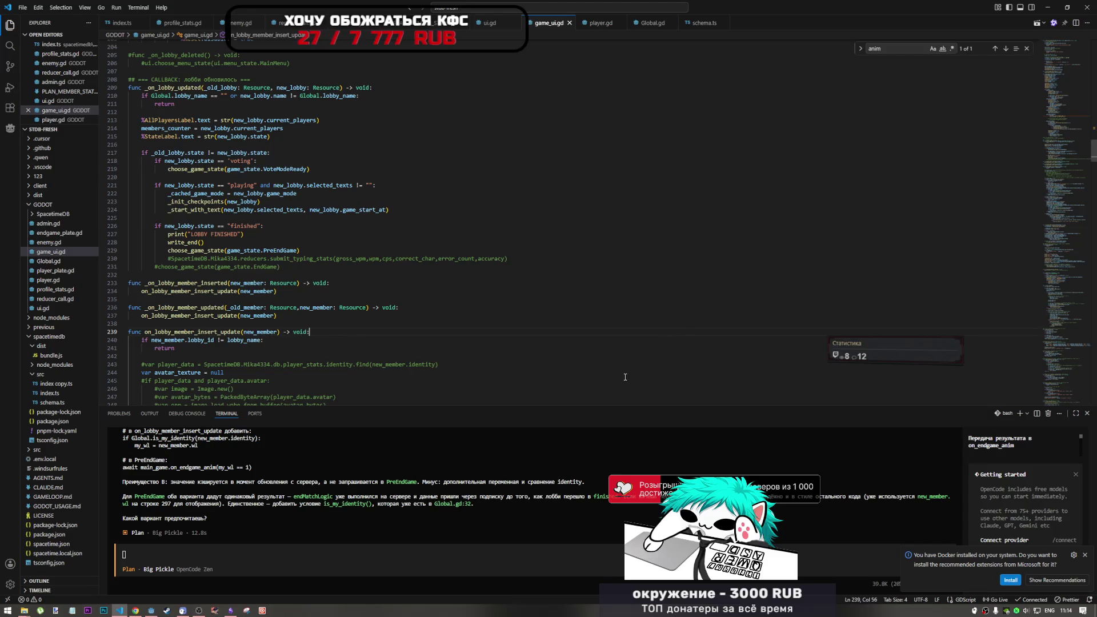
key("Down")
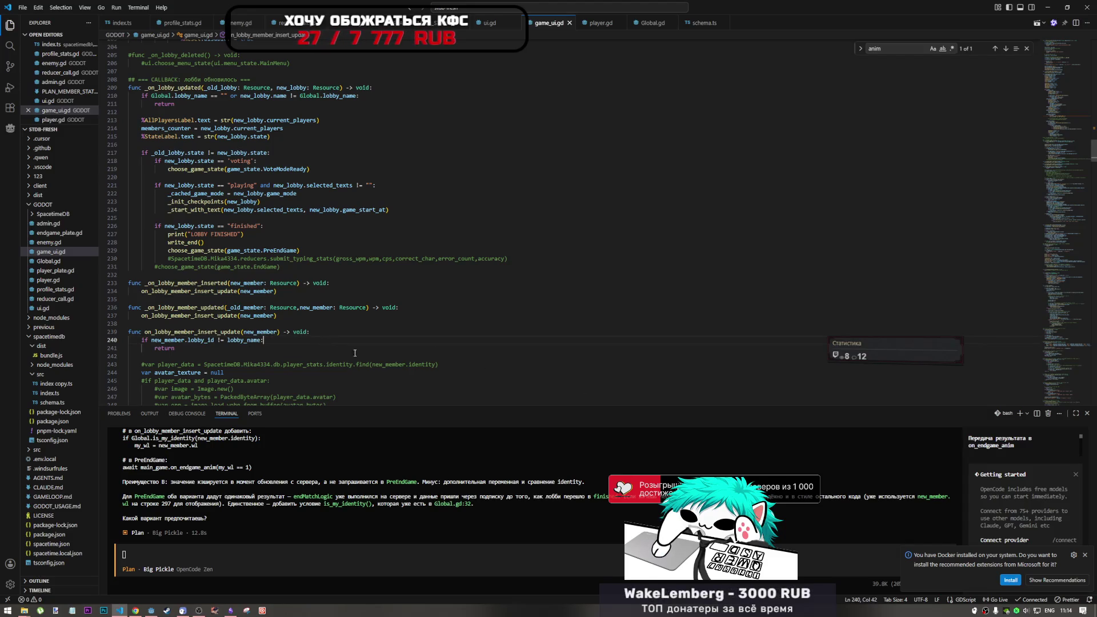
scroll(360, 338, "down", 2)
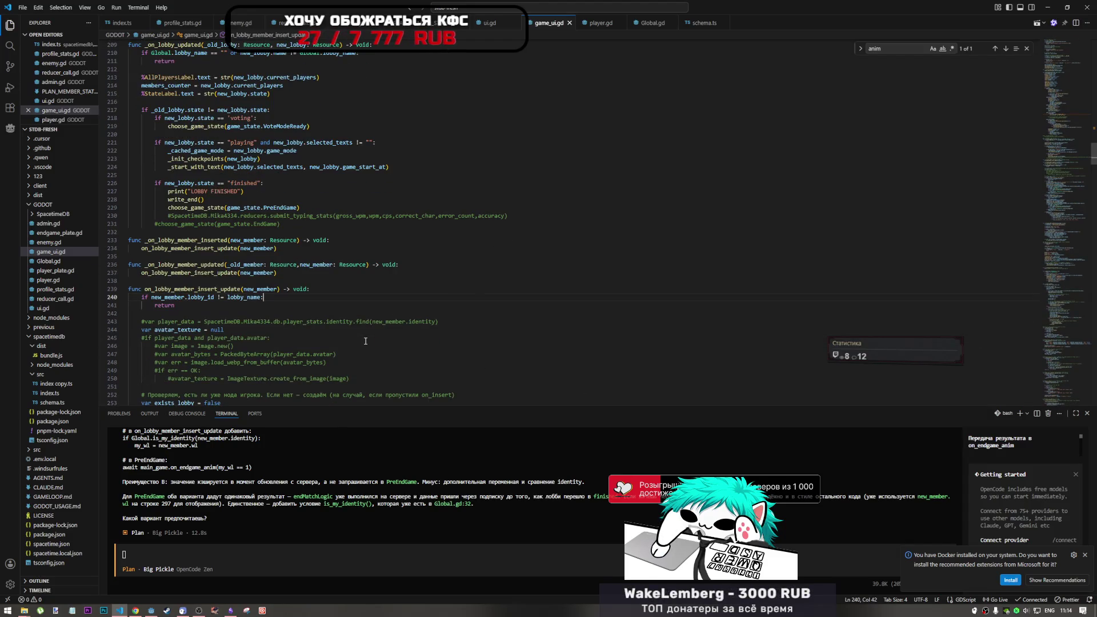
scroll(365, 342, "down", 3)
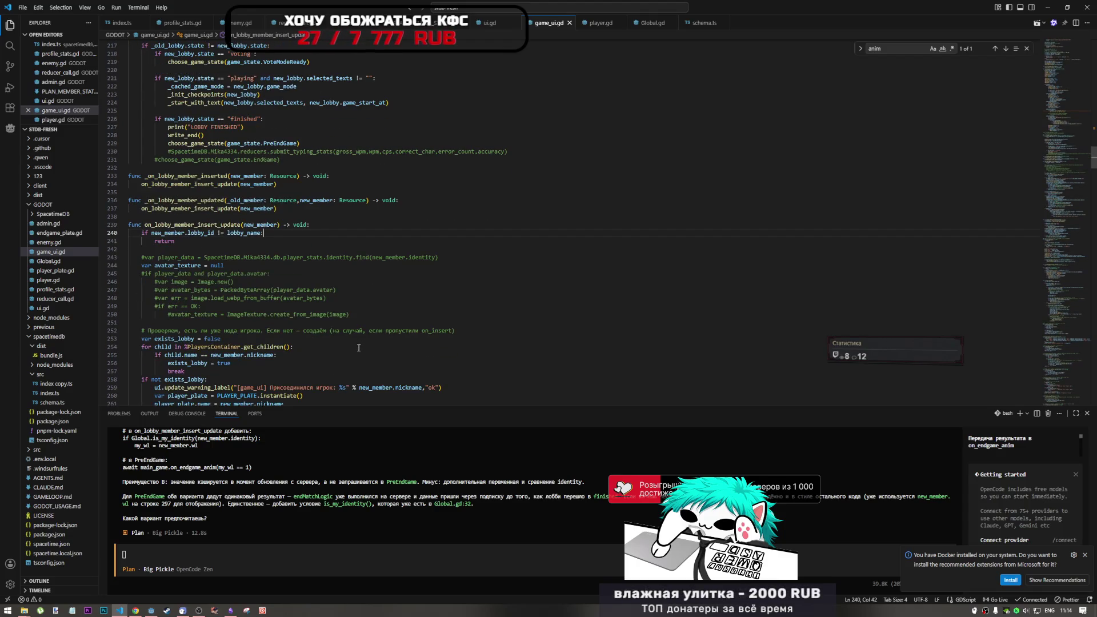
scroll(356, 351, "down", 1)
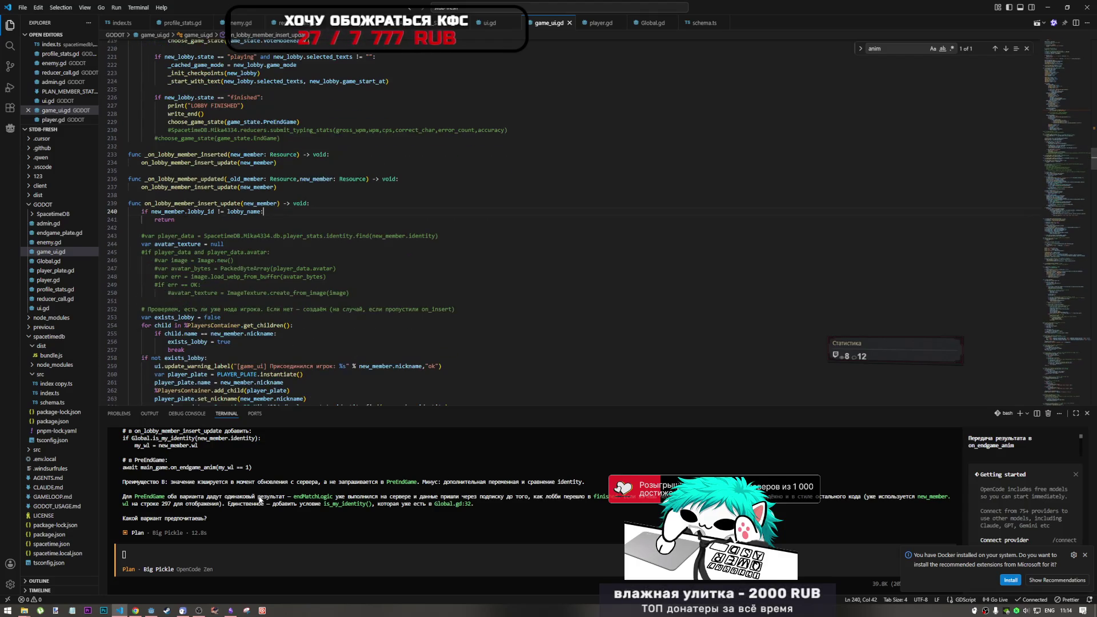
scroll(263, 493, "up", 3)
scroll(265, 492, "up", 4)
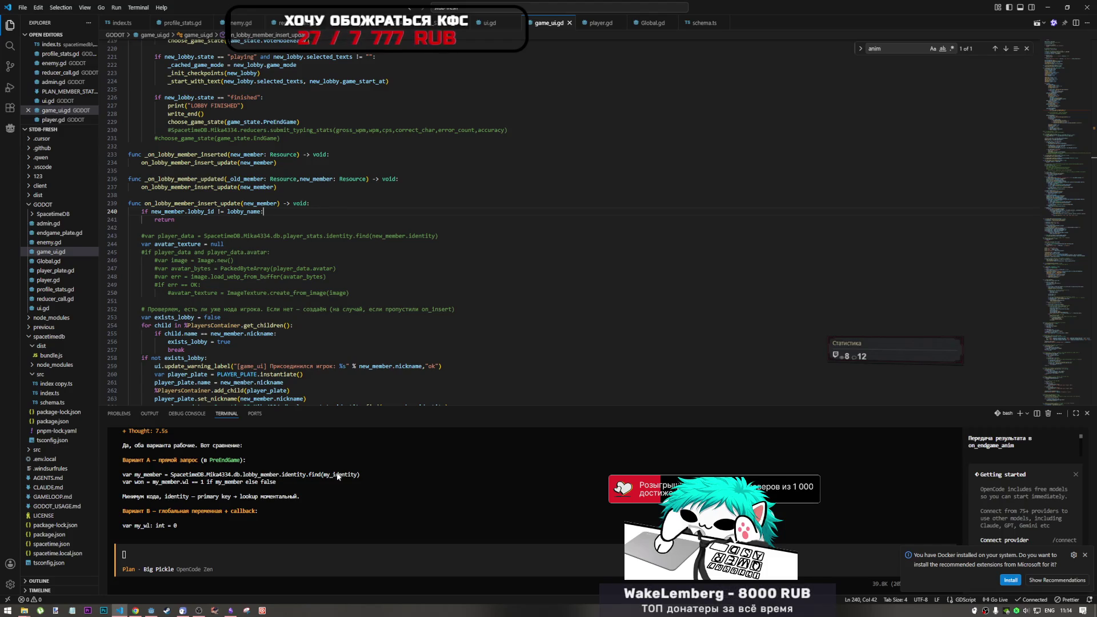
scroll(278, 478, "down", 5)
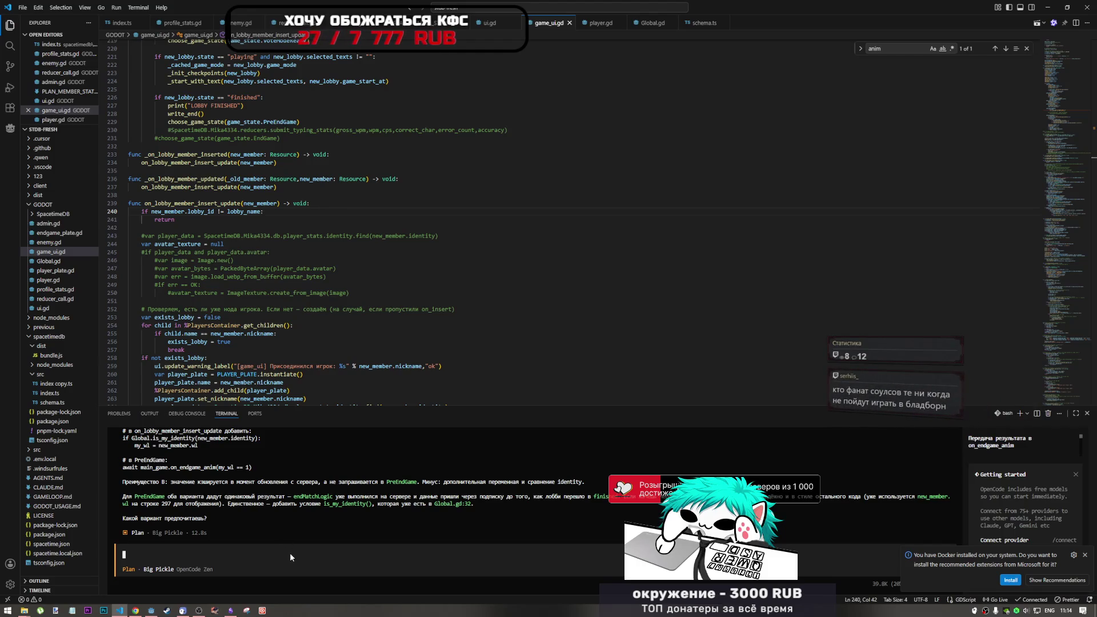
Step: Ask the agent whether the direct-call variant is local or a database request, and its performance impact
type("dfhn")
key("BackSpace")
key("BackSpace")
key("BackSpace")
key("alt+shift")
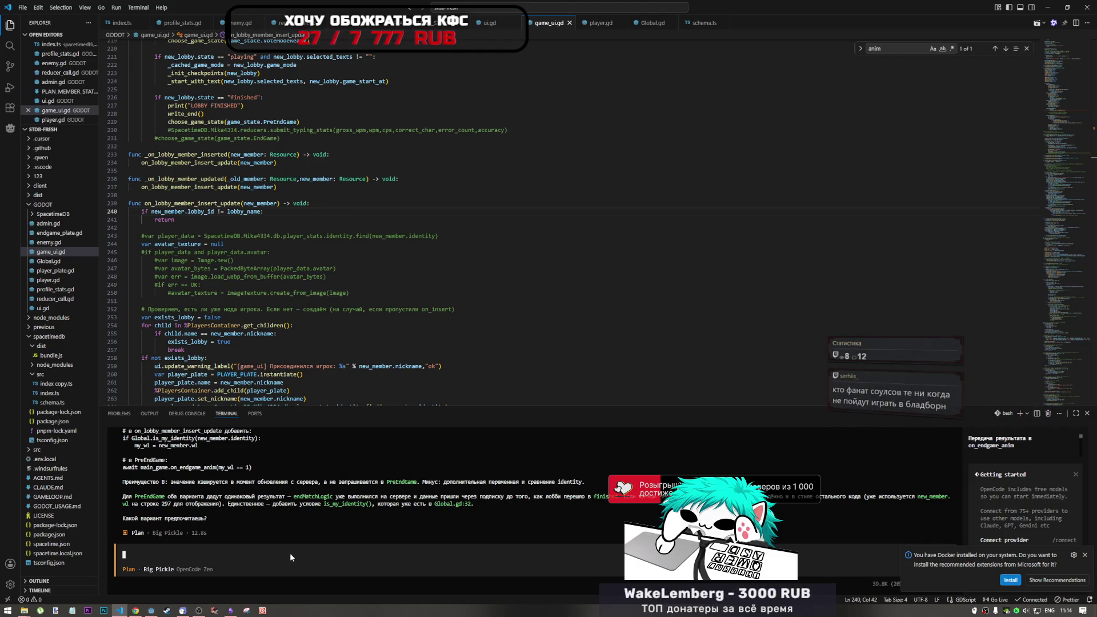
type("вариант с прямым ")
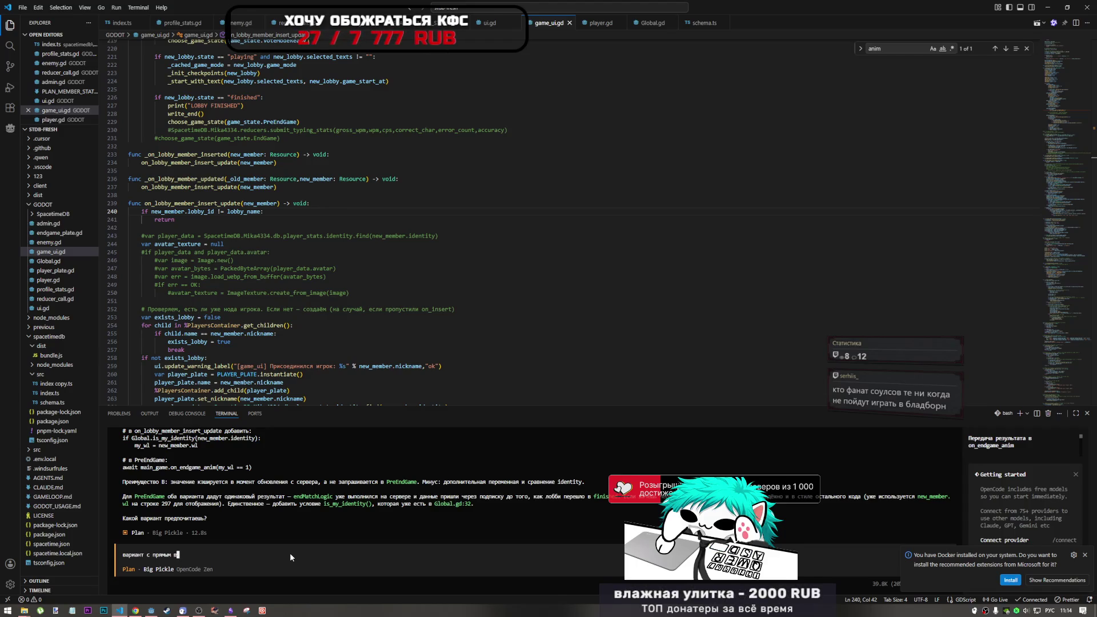
type("вызовом это ло")
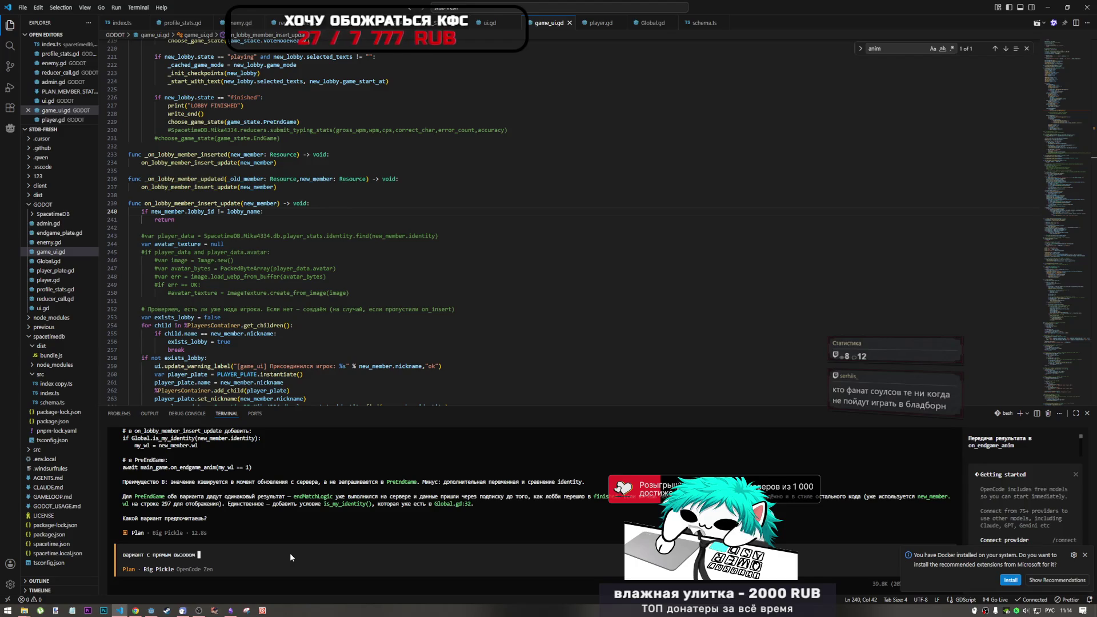
type("кально или ")
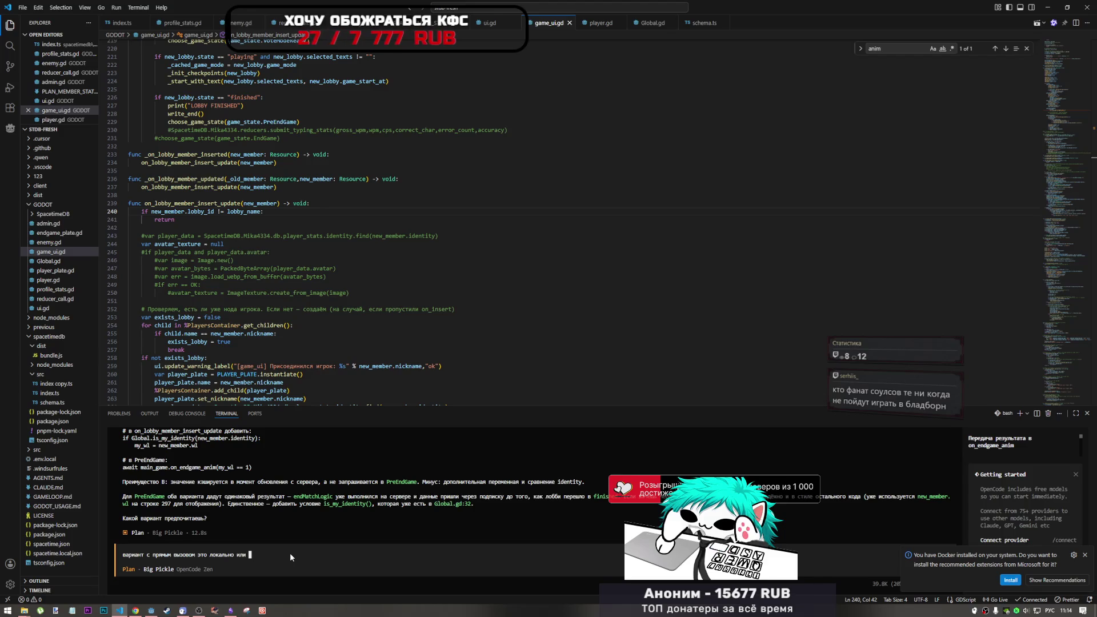
type("обра")
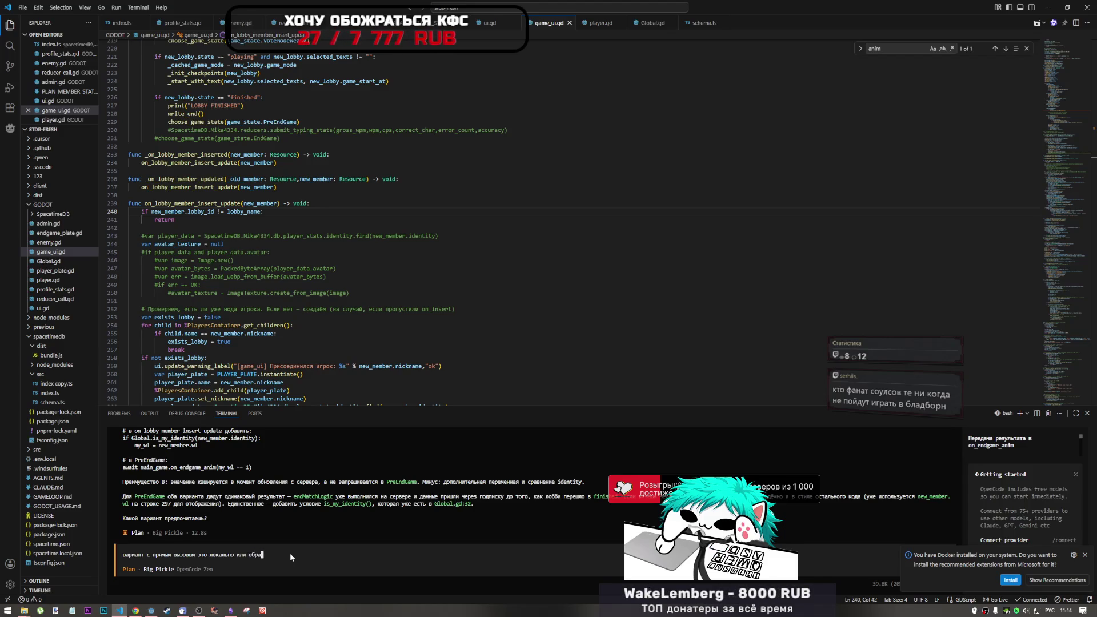
type("щение к базе?")
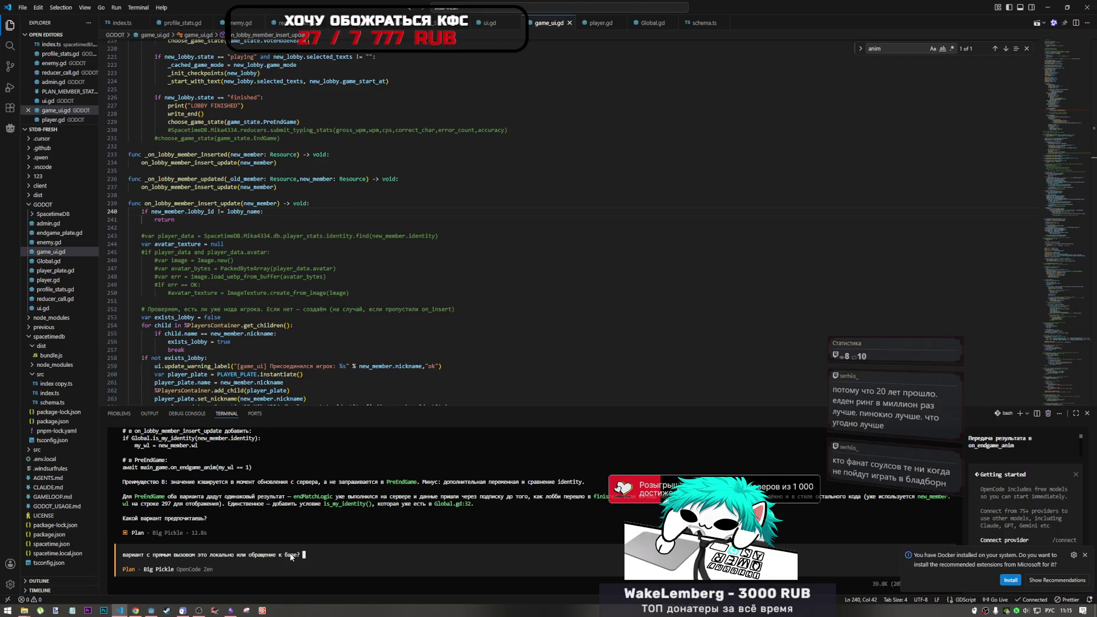
type(" влиян")
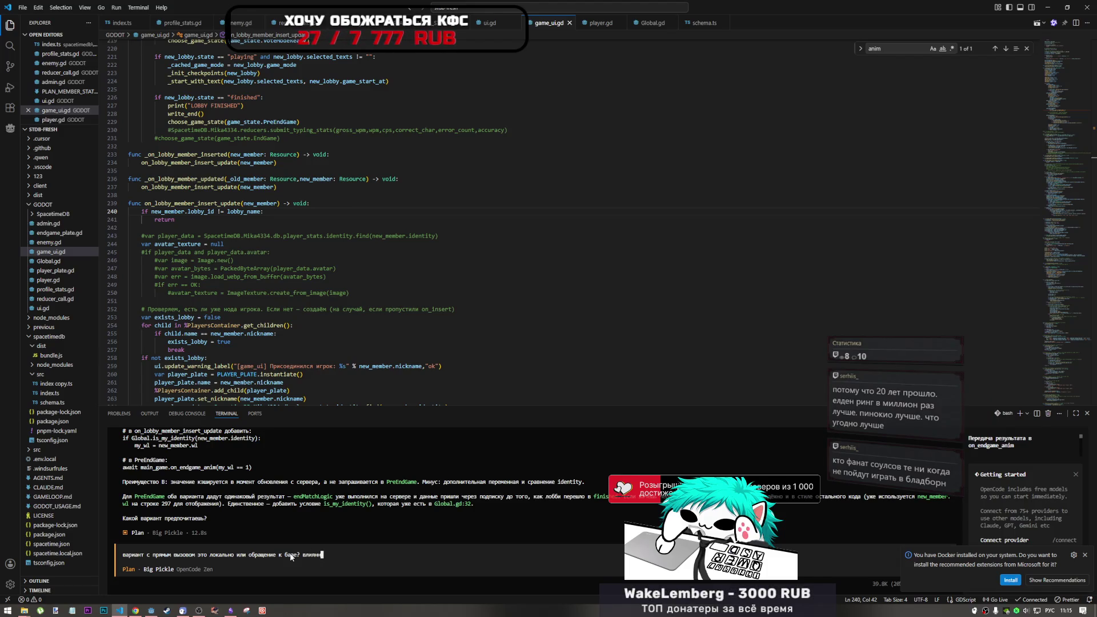
type("ие на")
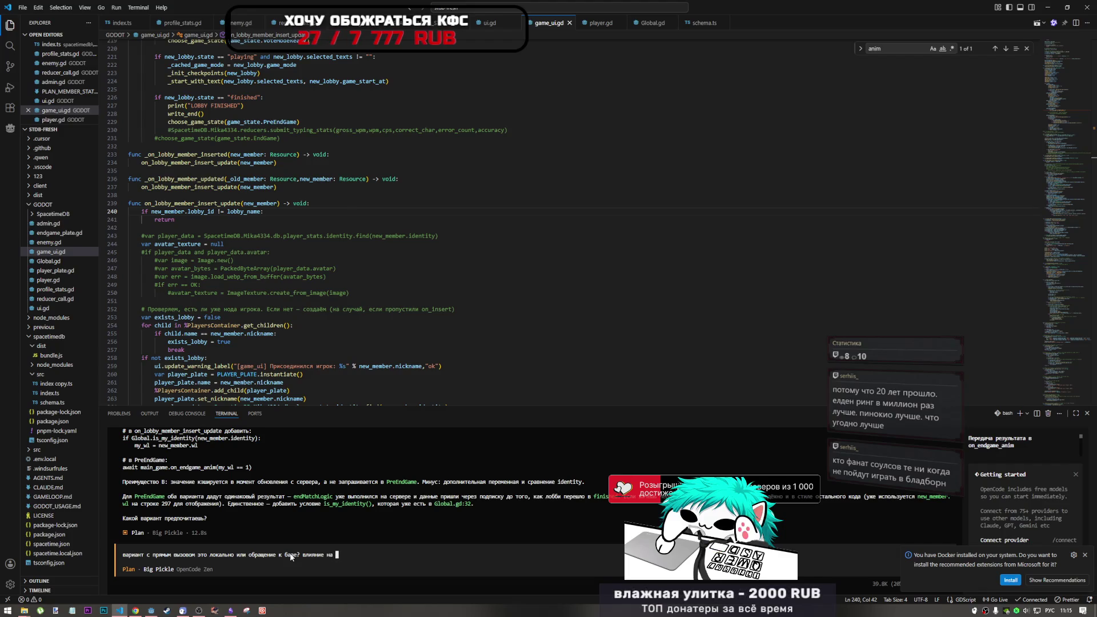
key("alt+shift")
type("TEV")
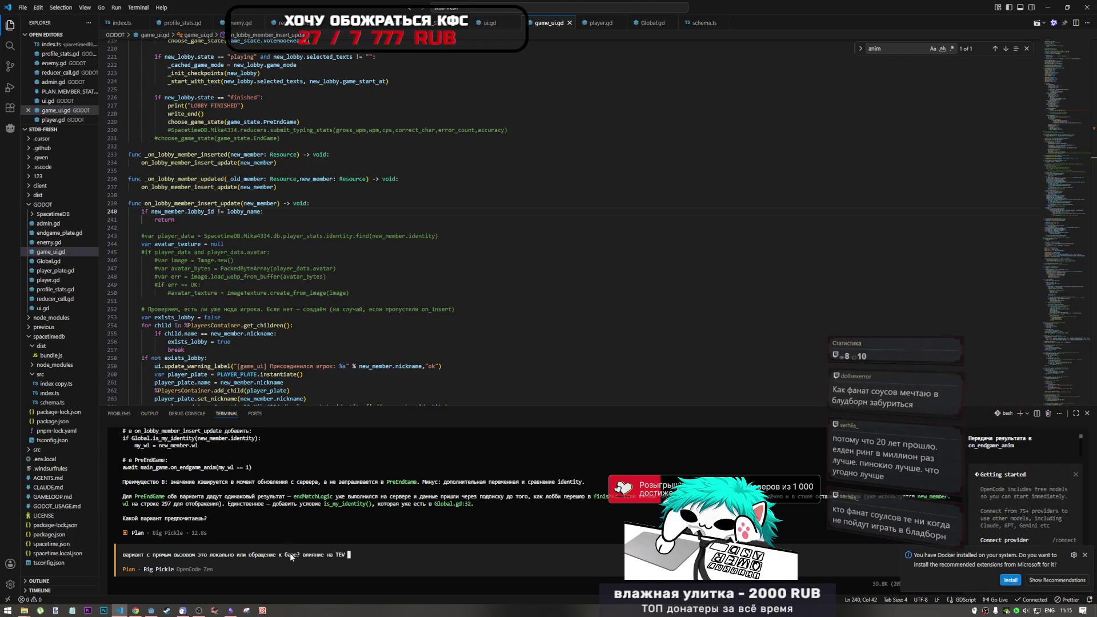
key("BackSpace")
type("eV")
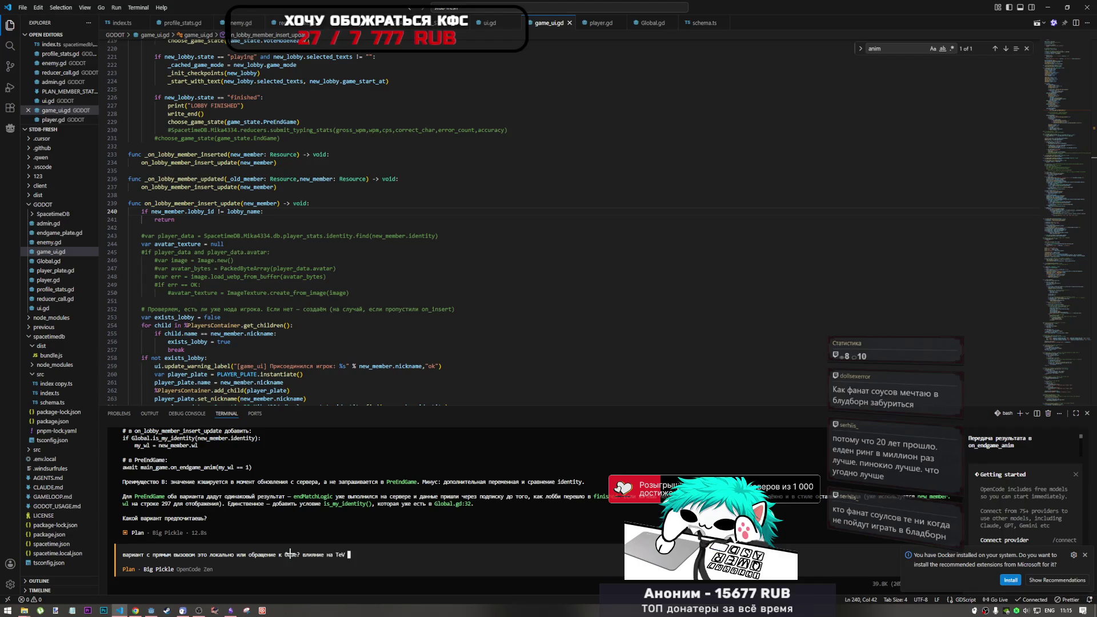
key("alt+shift")
type("вак")
key("Return")
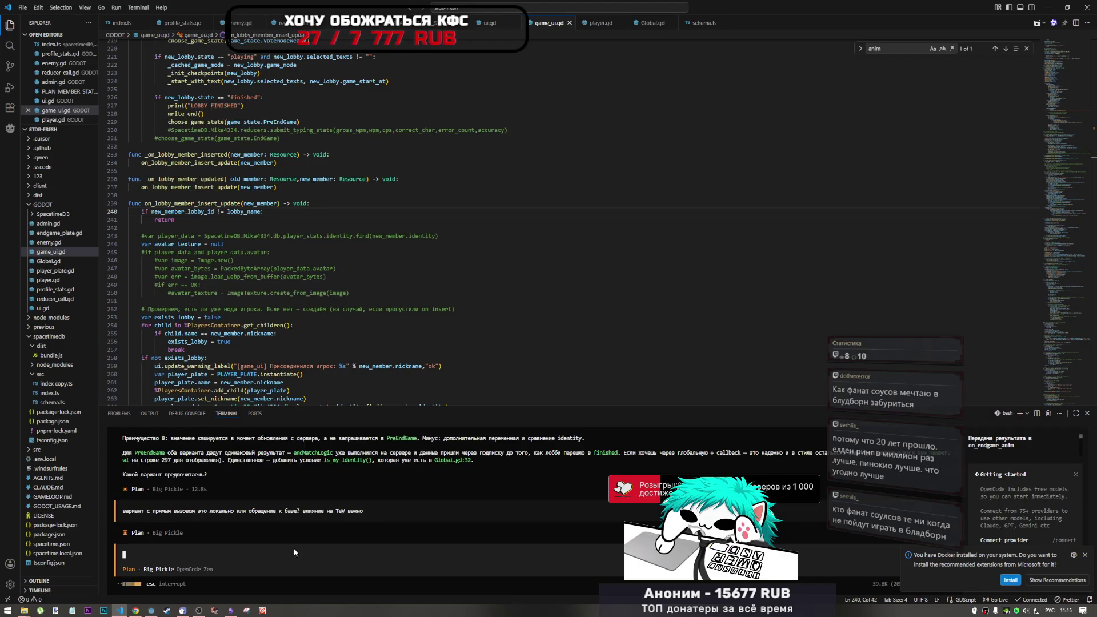
Step: Scroll the terminal transcript to review both variants and the agent's in-memory lookup answer
scroll(351, 483, "up", 3)
scroll(350, 485, "down", 1)
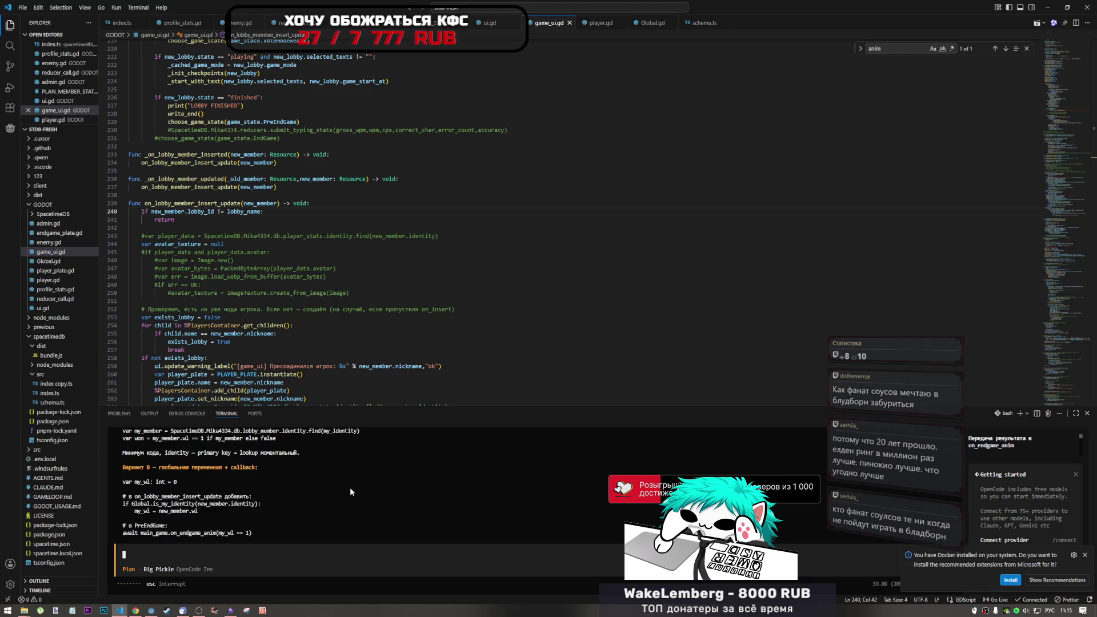
scroll(350, 489, "up", 2)
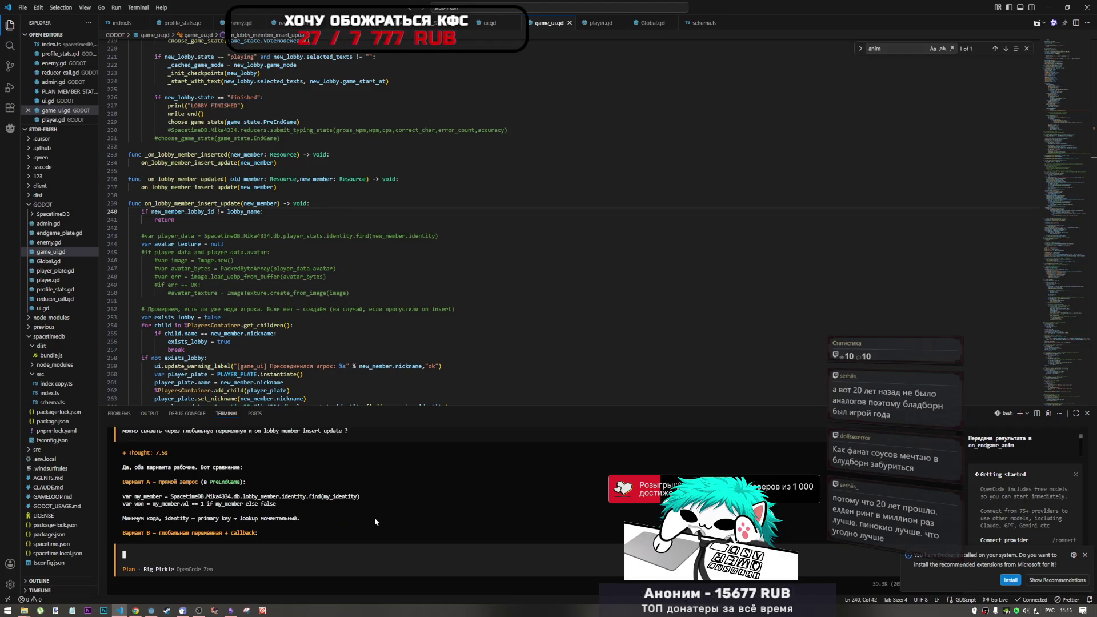
scroll(376, 515, "down", 4)
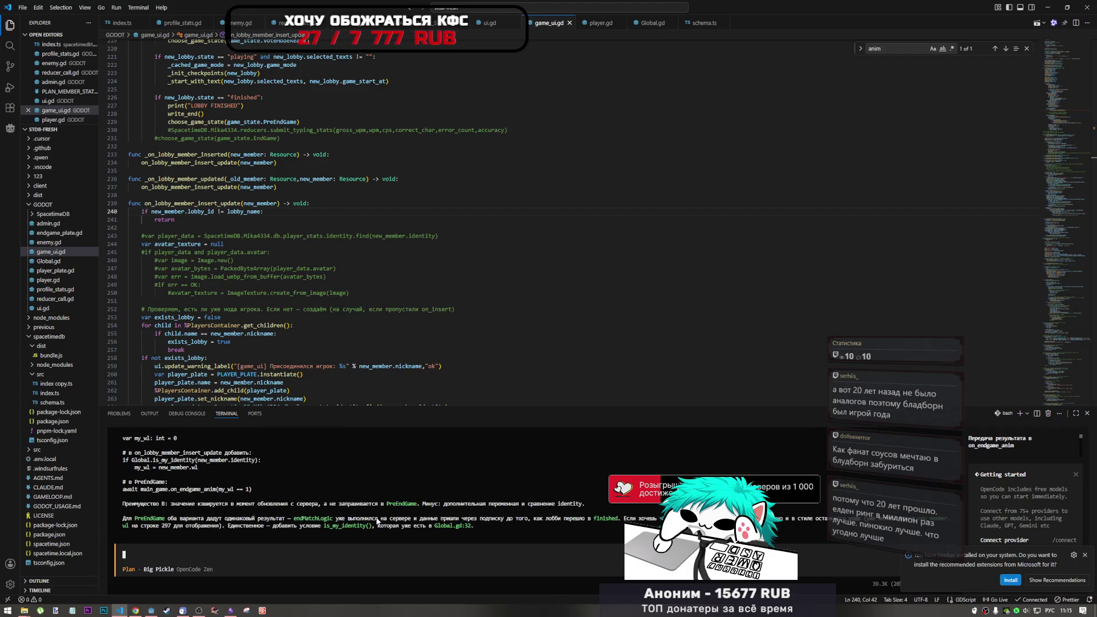
scroll(376, 517, "up", 5)
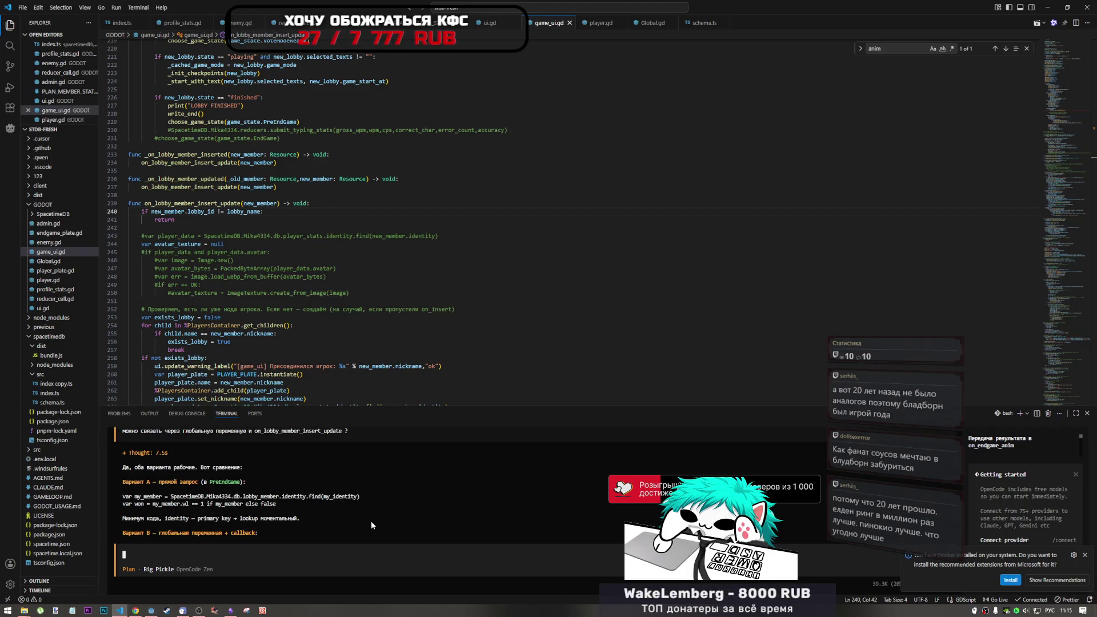
scroll(374, 495, "up", 3)
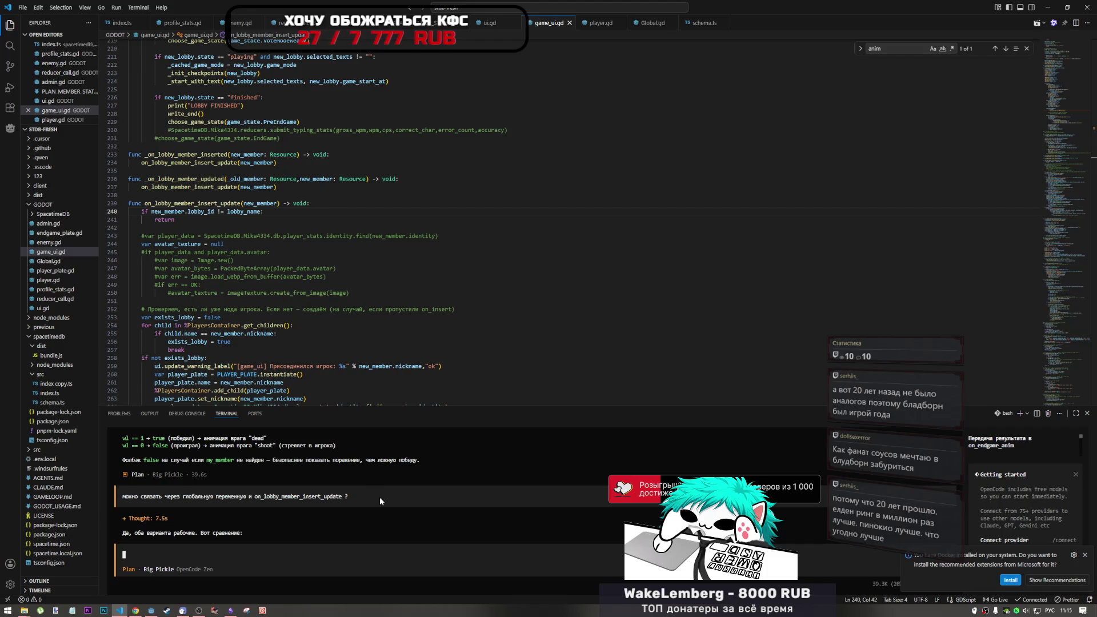
scroll(379, 496, "down", 8)
scroll(383, 493, "down", 5)
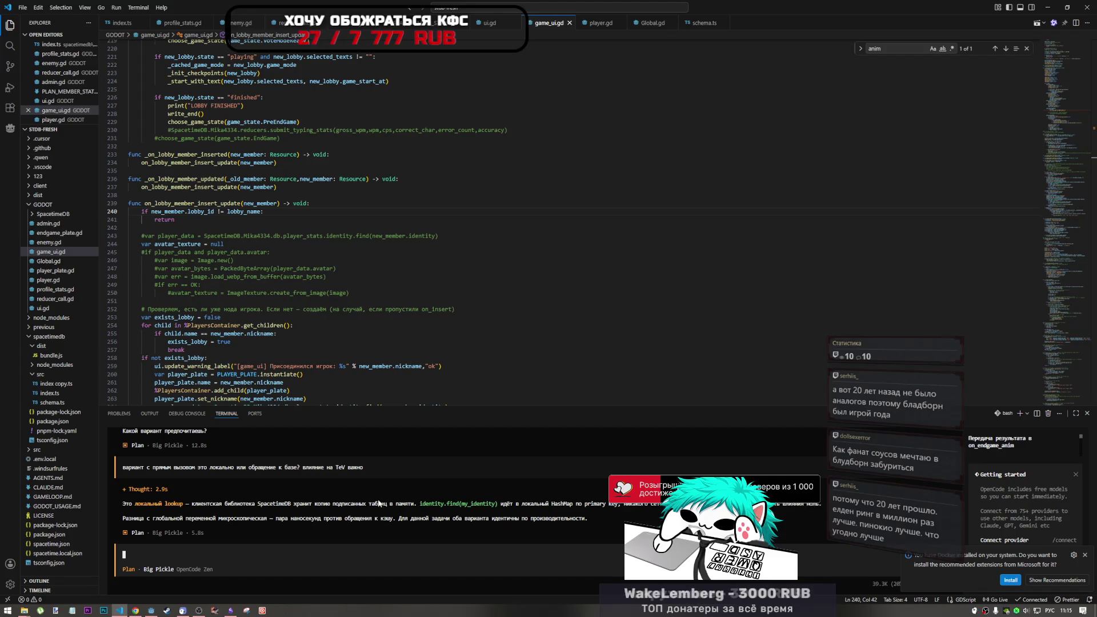
Step: Highlight the SpacetimeDB and global-variable passages in the agent's reply while reading it
left_click_drag(219, 505, 298, 506)
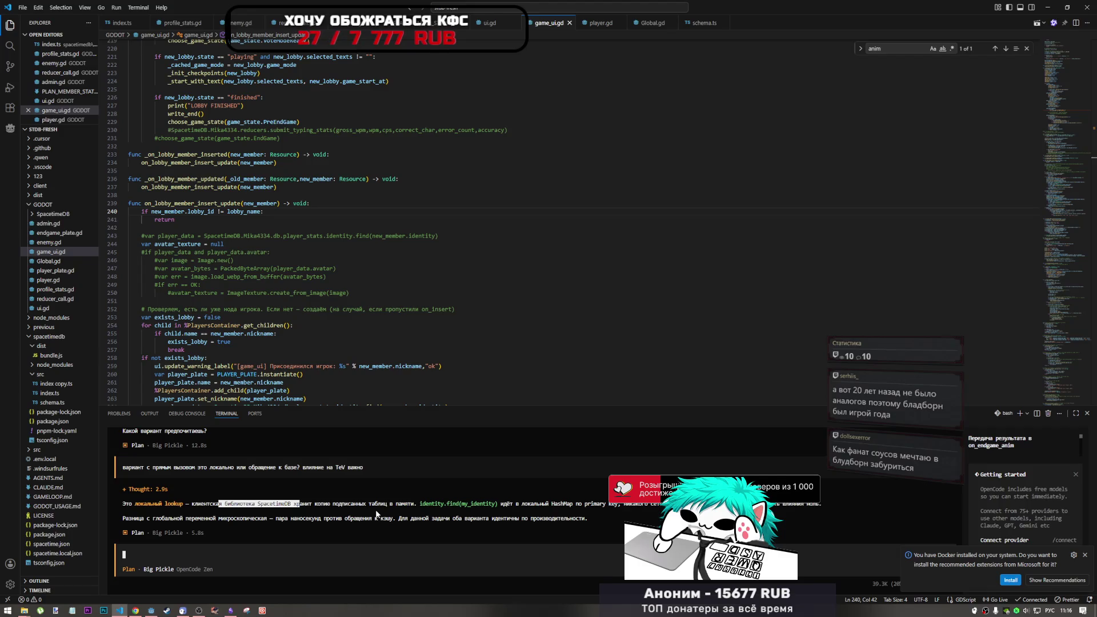
mouse_move(822, 506)
left_mouse_down()
mouse_move(783, 505)
mouse_move(805, 506)
left_mouse_up()
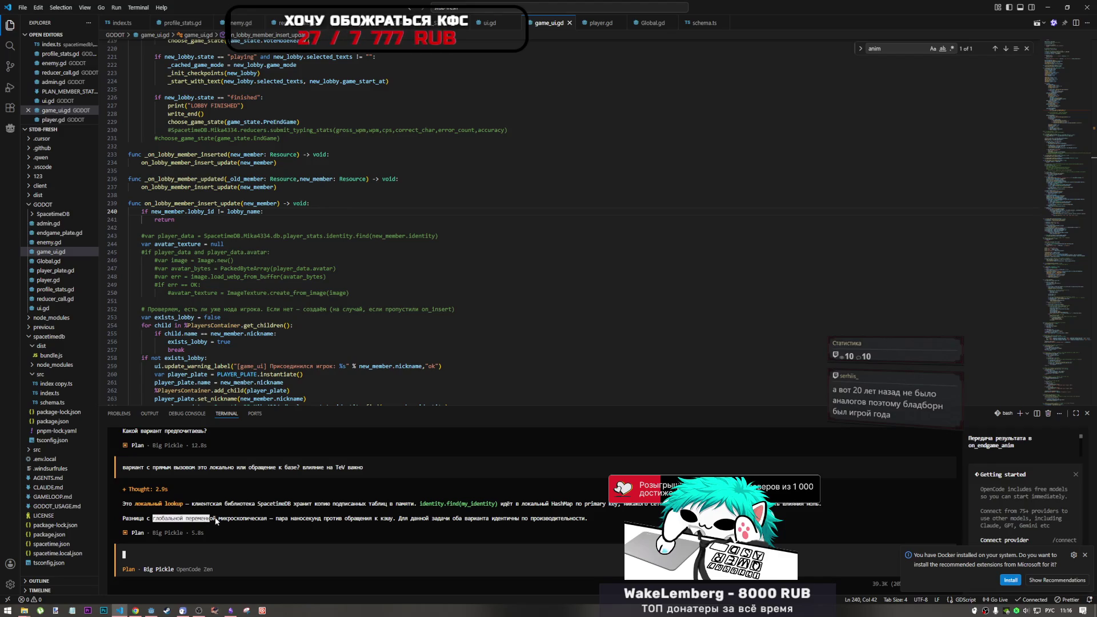
left_click_drag(216, 521, 293, 521)
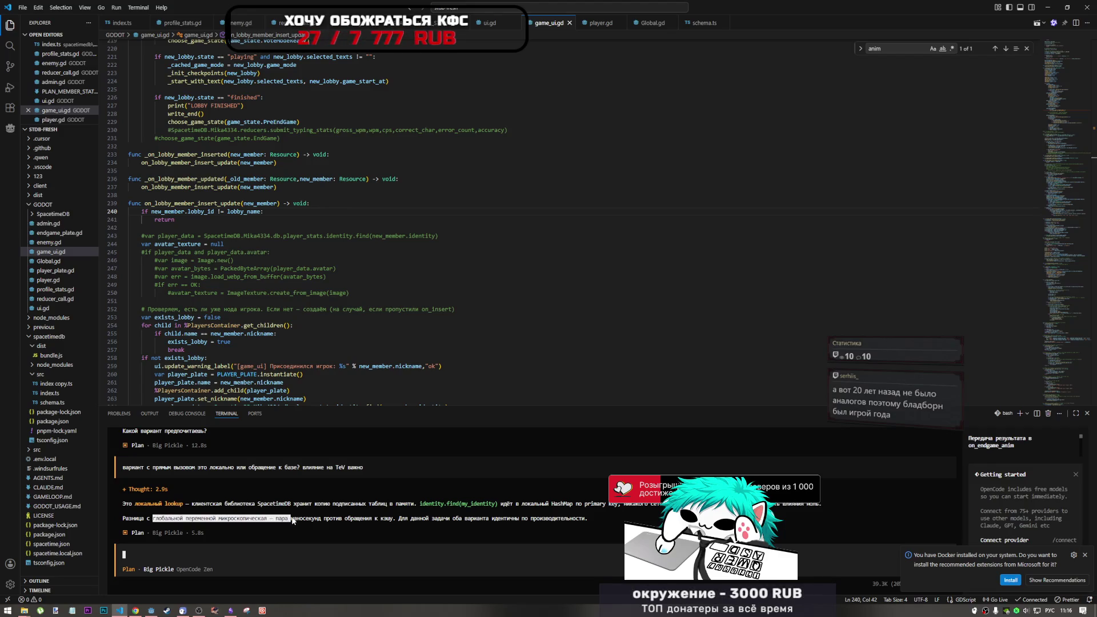
left_click(371, 520)
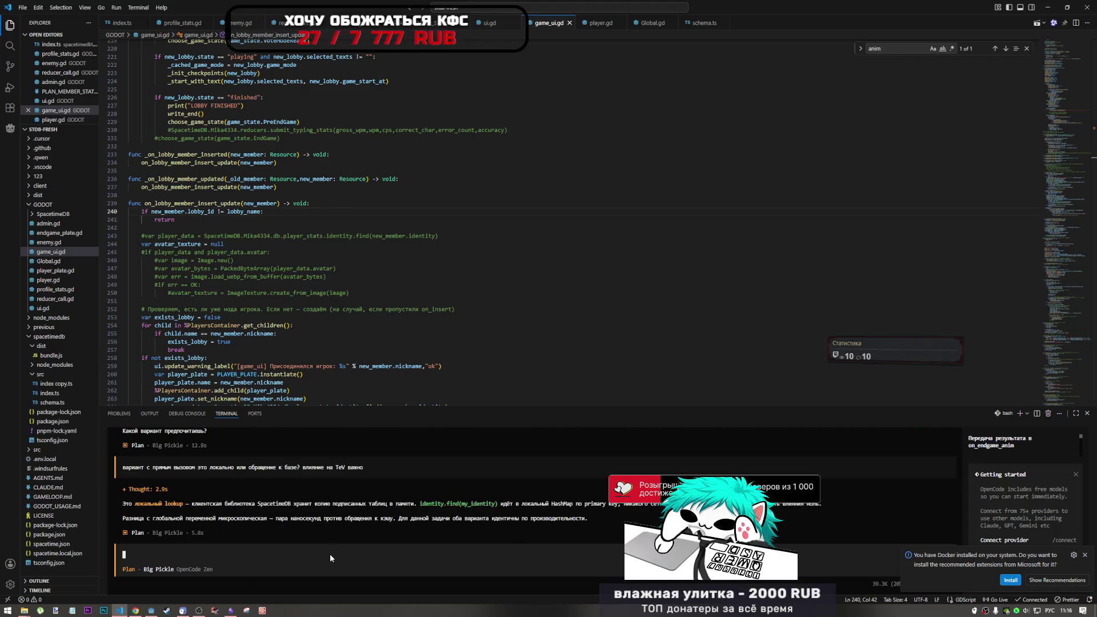
scroll(343, 512, "up", 5)
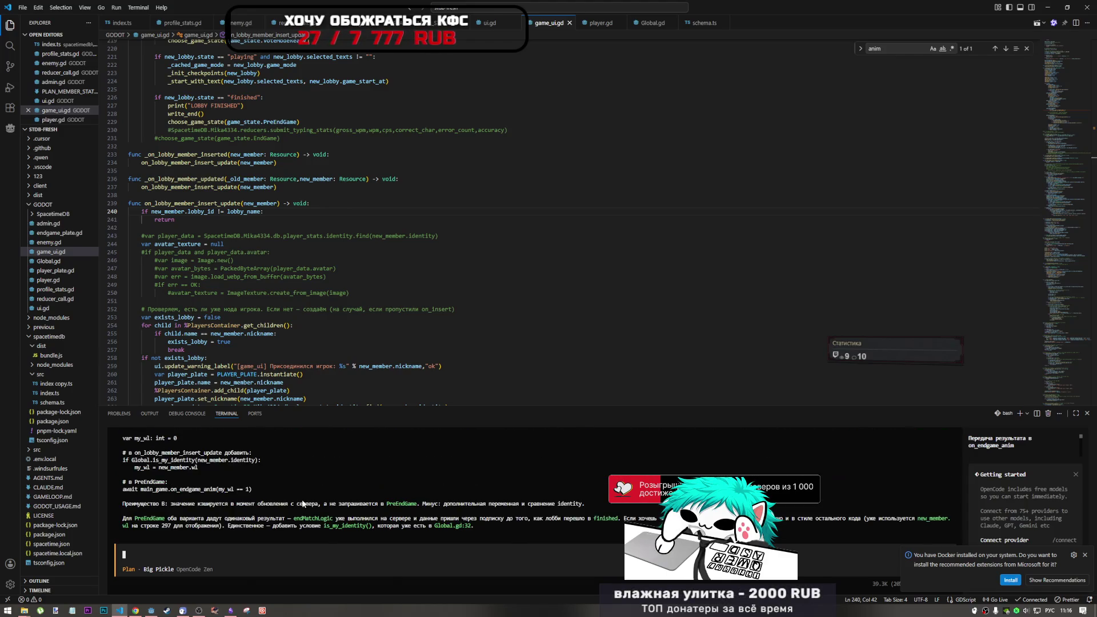
Step: Switch from VS Code to the browser showing the YouTube video
left_click(199, 611)
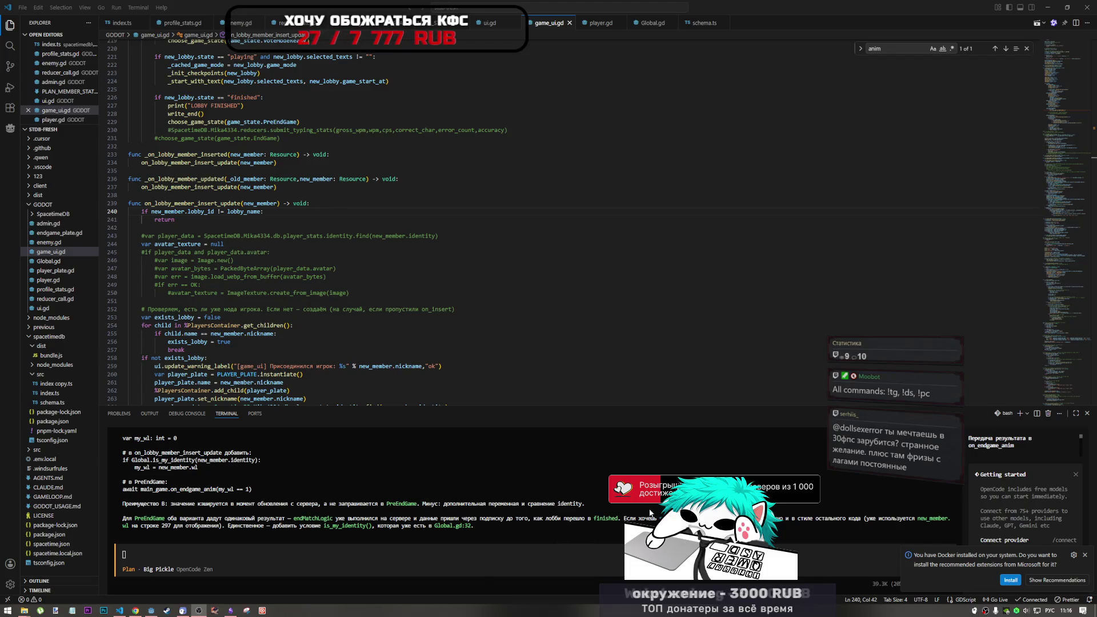
left_click(253, 503)
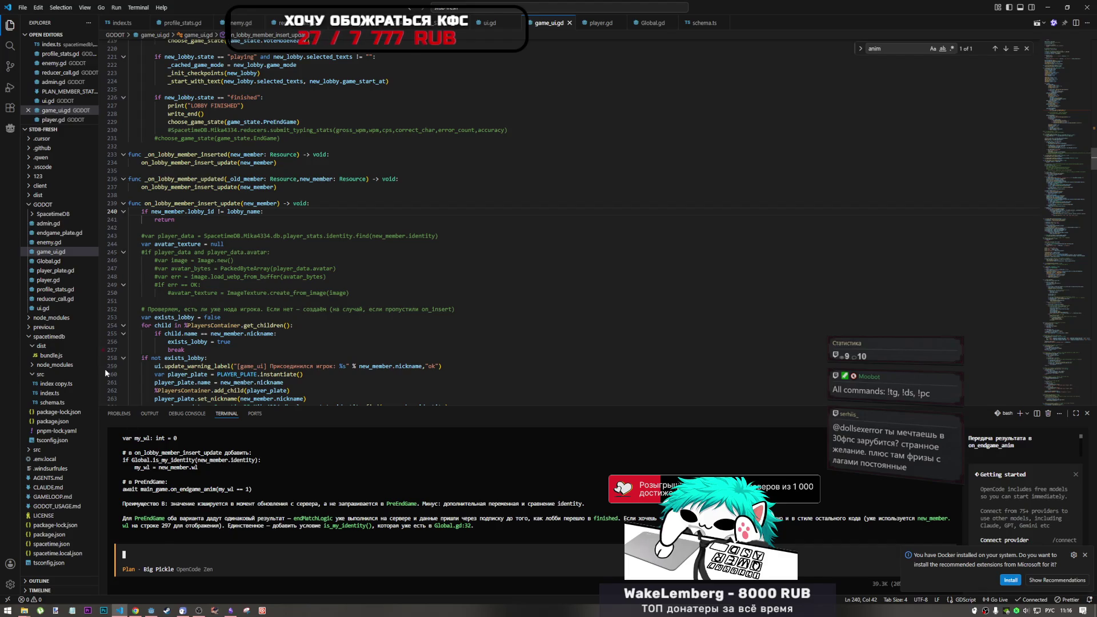
key("alt+Tab")
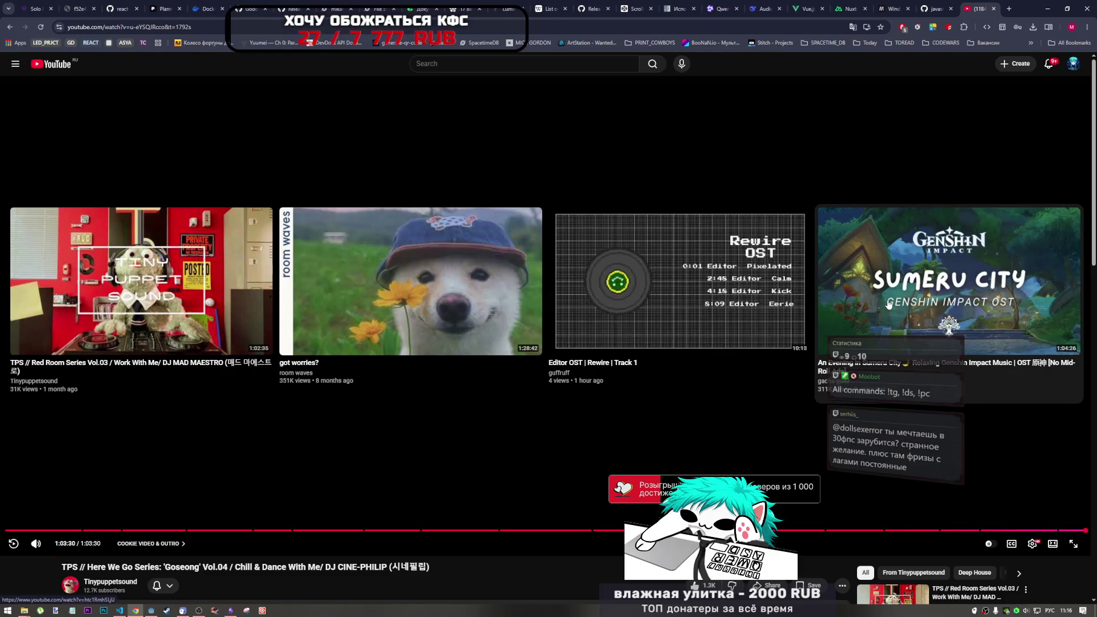
Step: Go to the YouTube home page via the logo and scroll the recommended feed
left_click(57, 65)
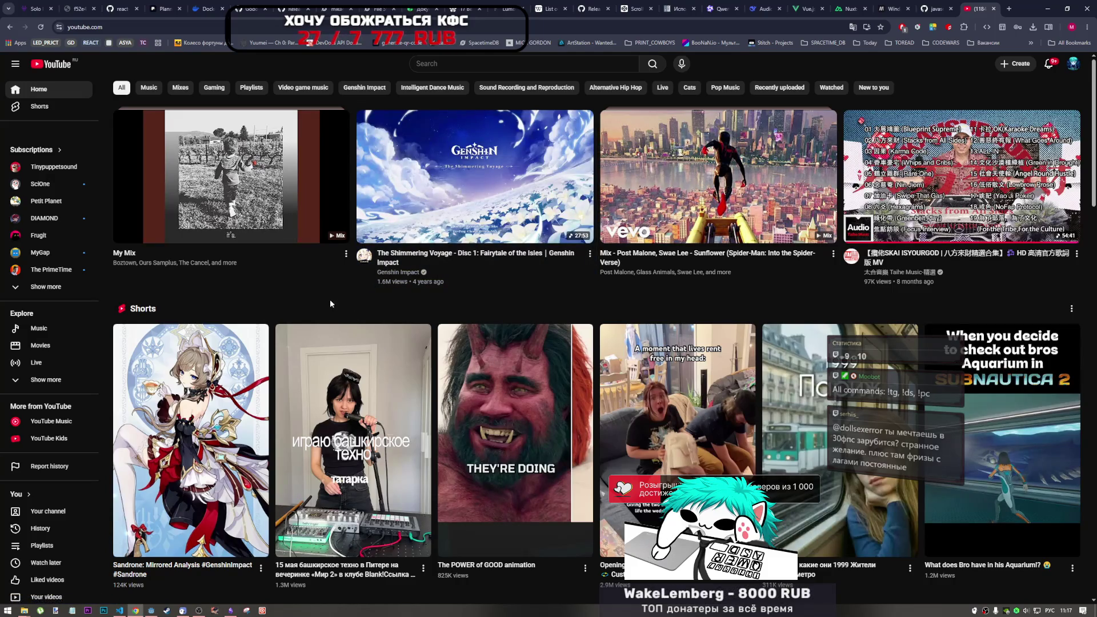
scroll(593, 337, "down", 4)
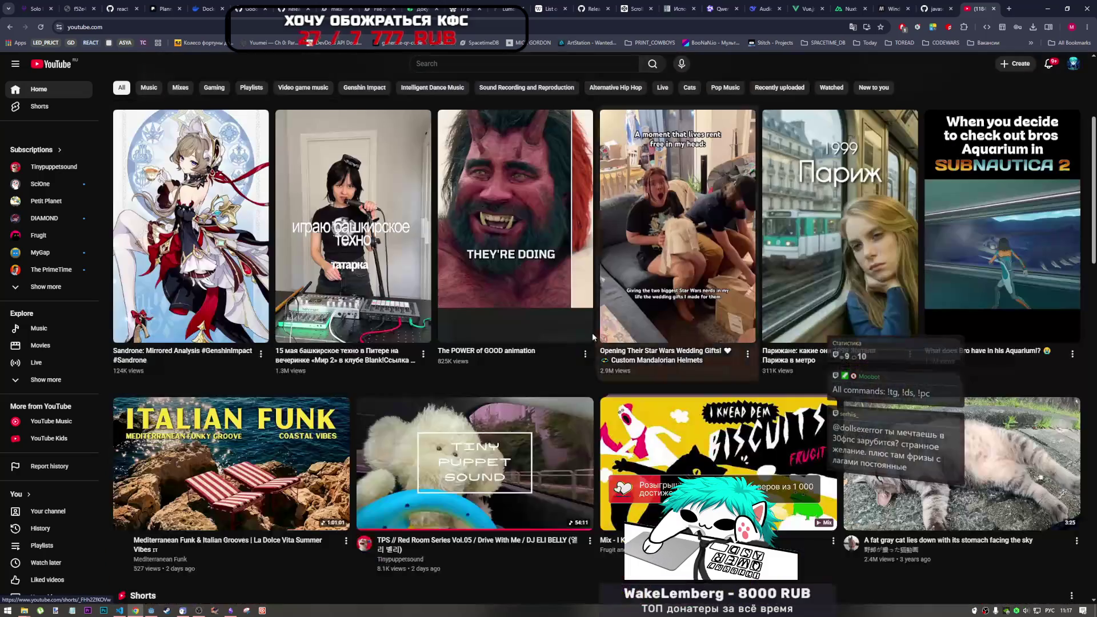
scroll(593, 332, "down", 3)
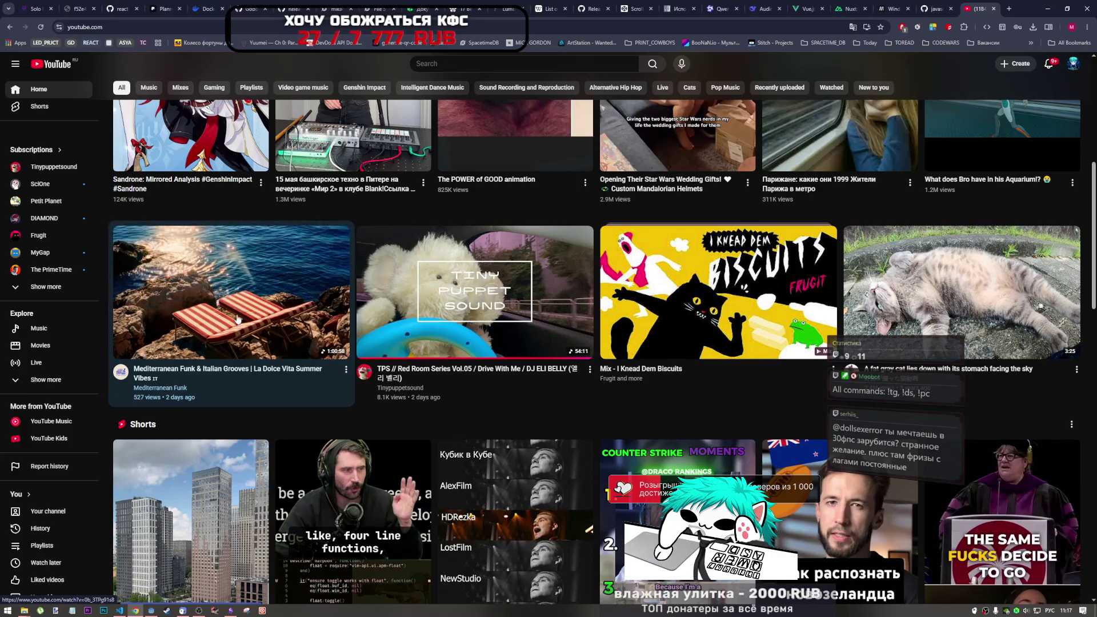
Step: Open the Mediterranean Funk & Italian Grooves video, browse it, then close it
left_click(279, 236)
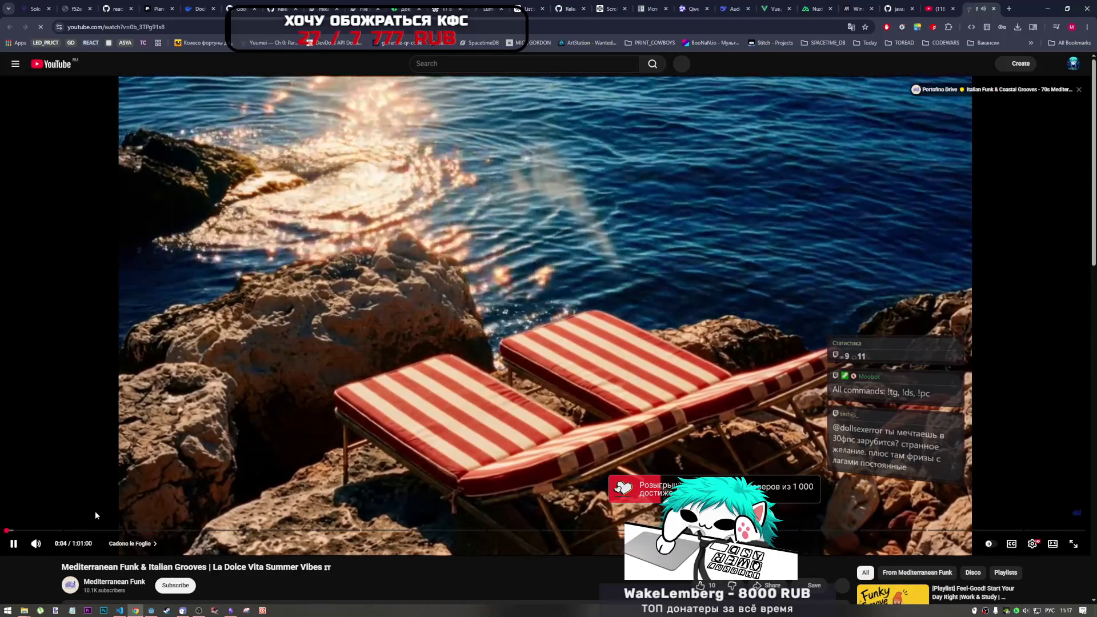
scroll(99, 506, "down", 2)
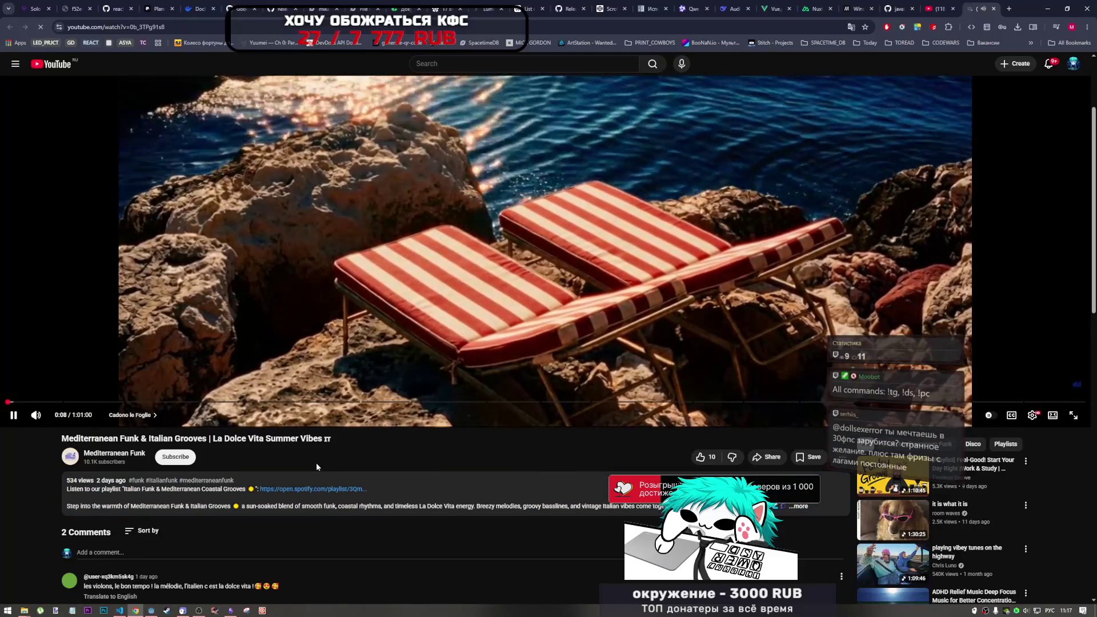
scroll(316, 462, "down", 1)
scroll(300, 474, "up", 3)
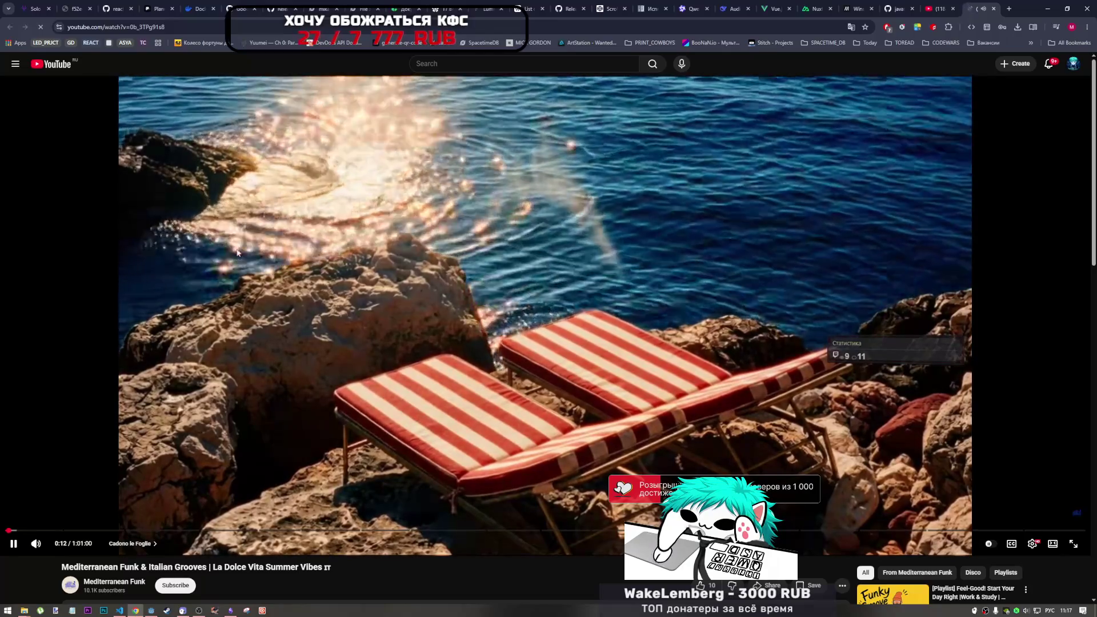
scroll(262, 467, "down", 5)
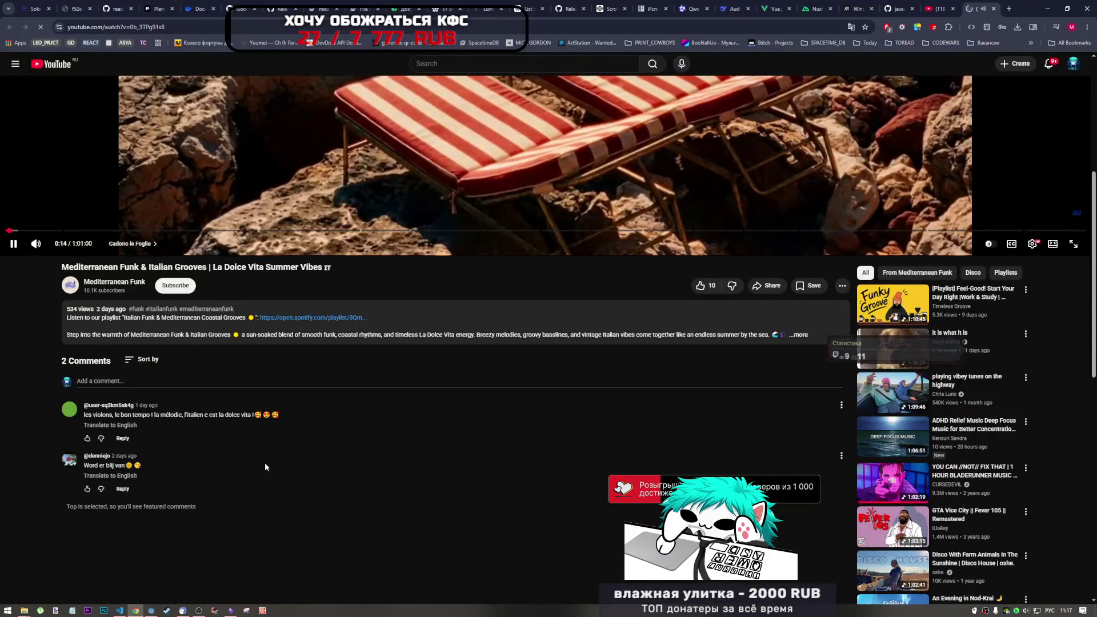
scroll(266, 462, "up", 5)
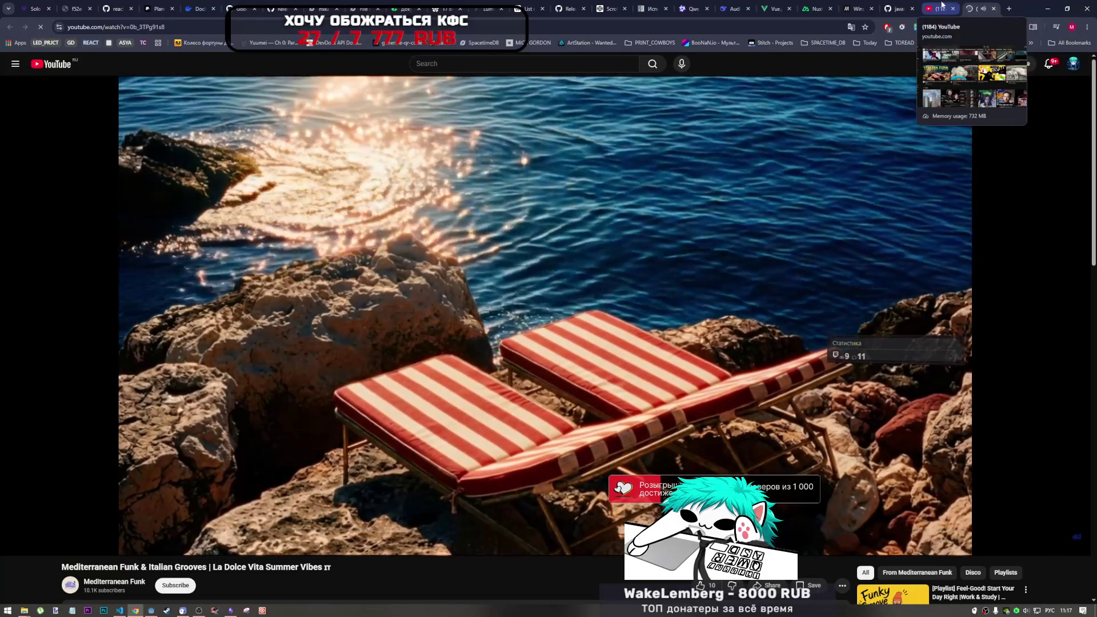
left_click(989, 10)
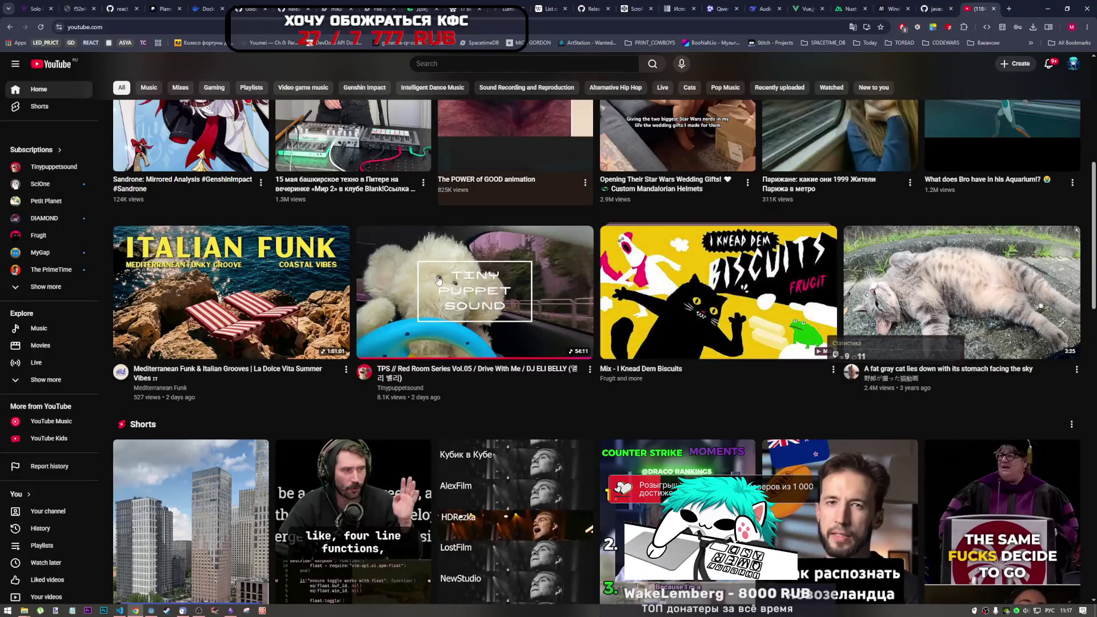
Step: Start the Frugit playlist from saved Playlists, then return to the Godot editor
mouse_move(679, 300)
scroll(679, 300, "up", 3)
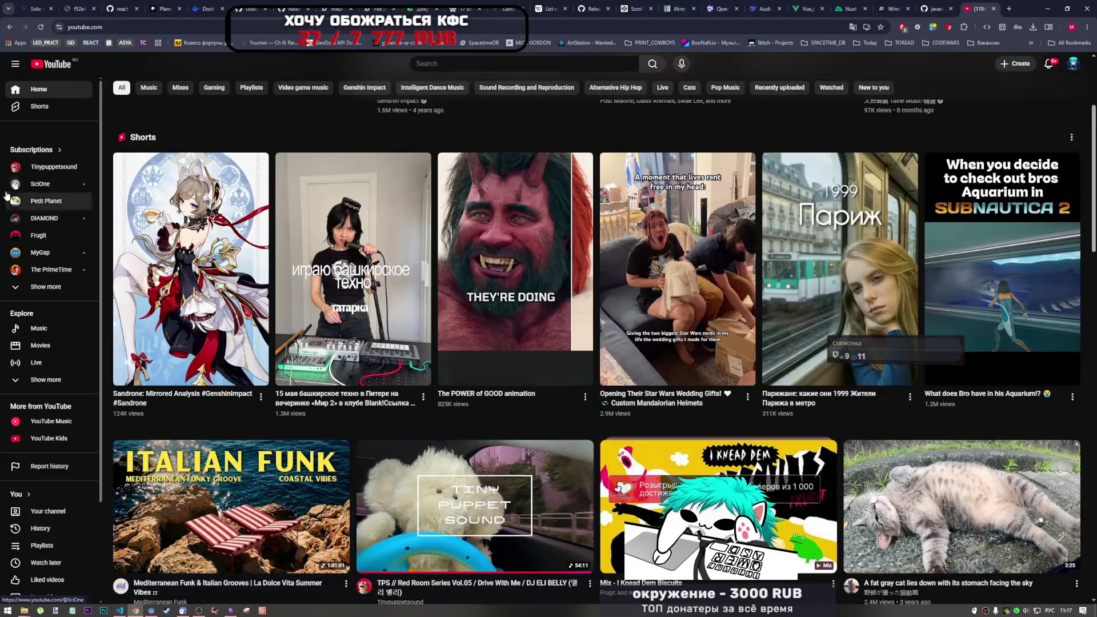
left_click(55, 379)
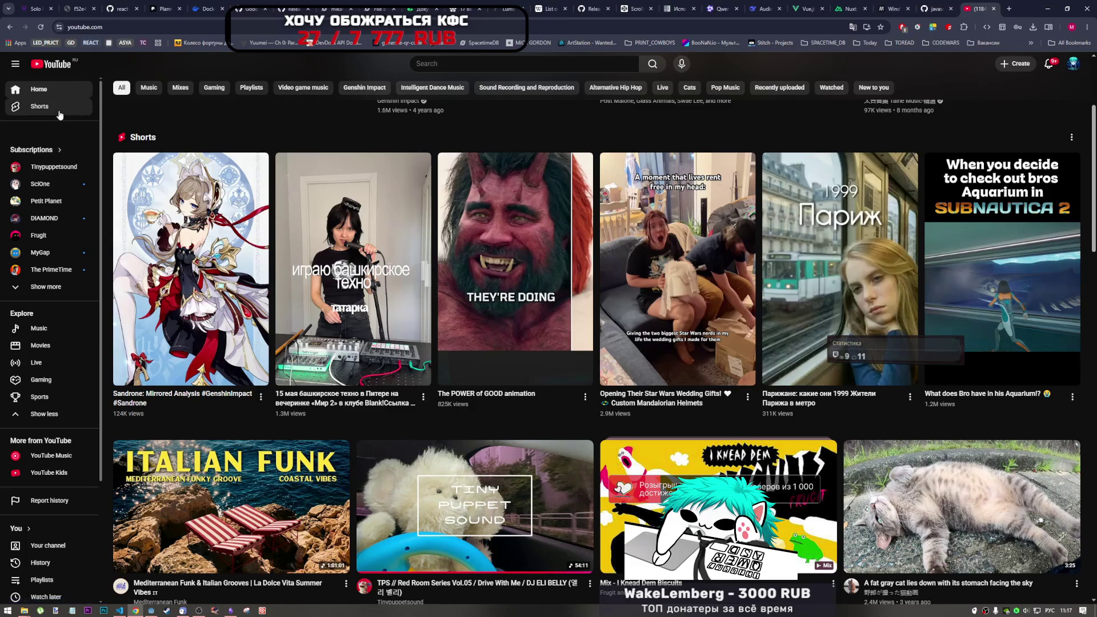
scroll(54, 230, "down", 1)
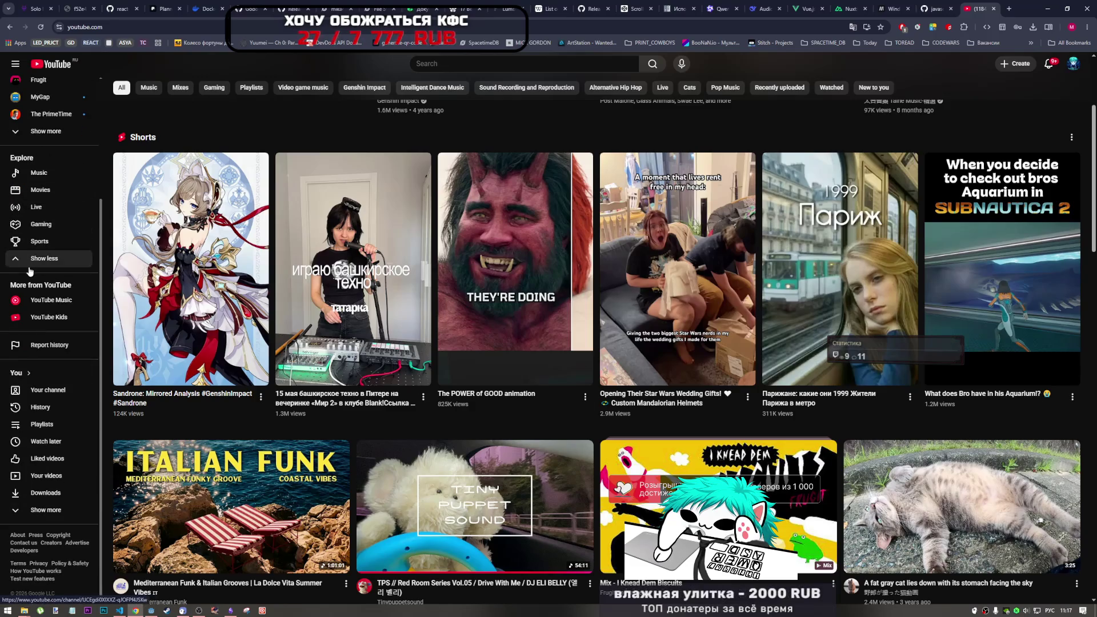
scroll(53, 230, "down", 1)
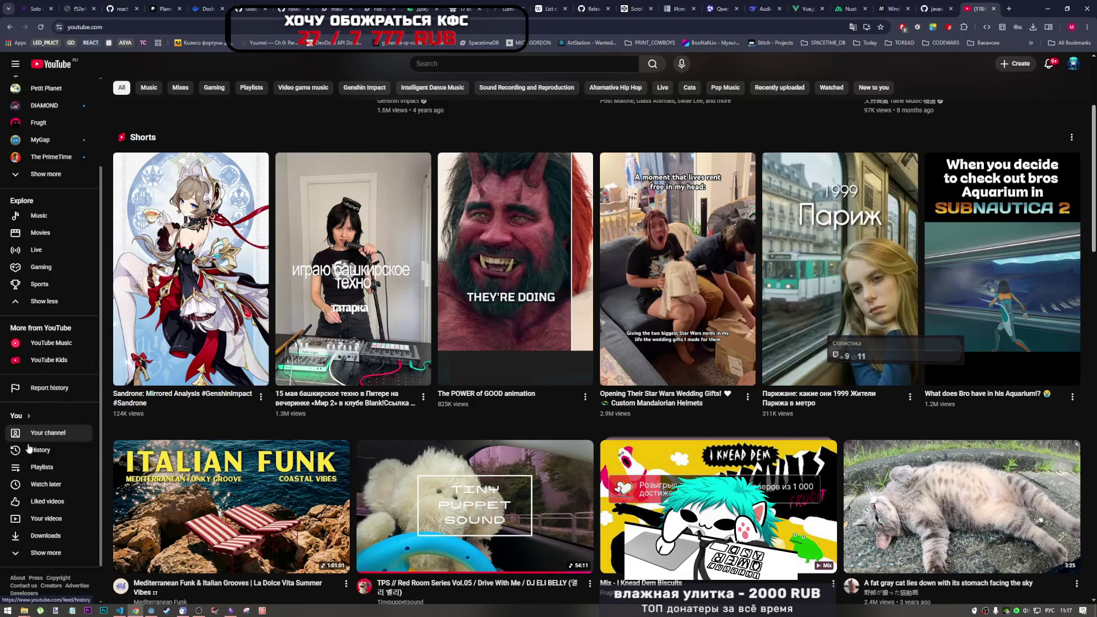
left_click(48, 469)
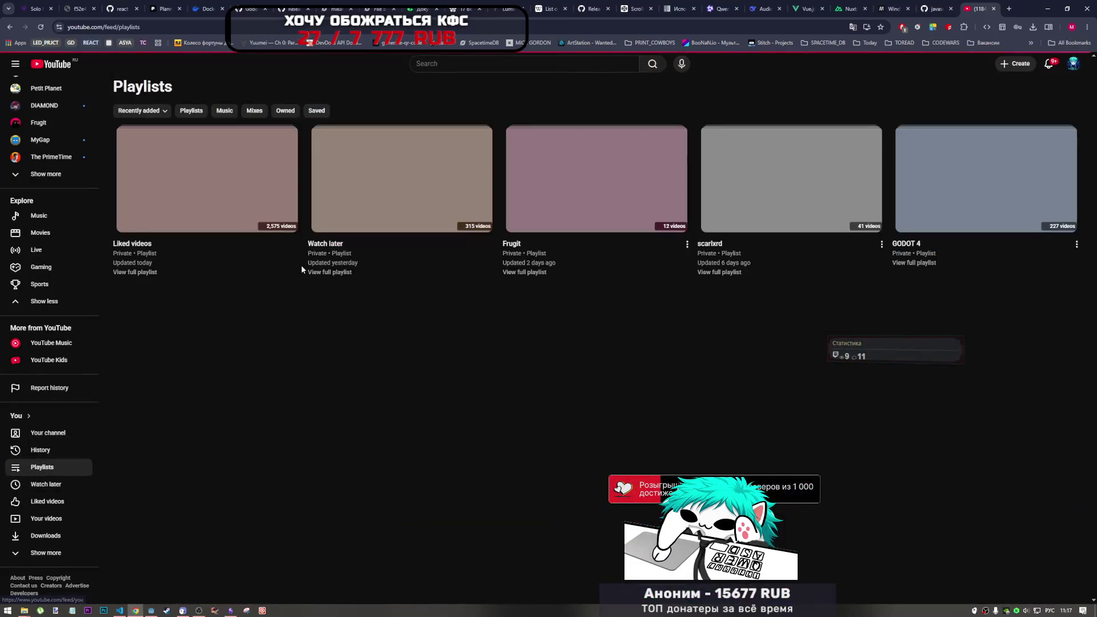
scroll(458, 240, "down", 2)
scroll(515, 228, "up", 2)
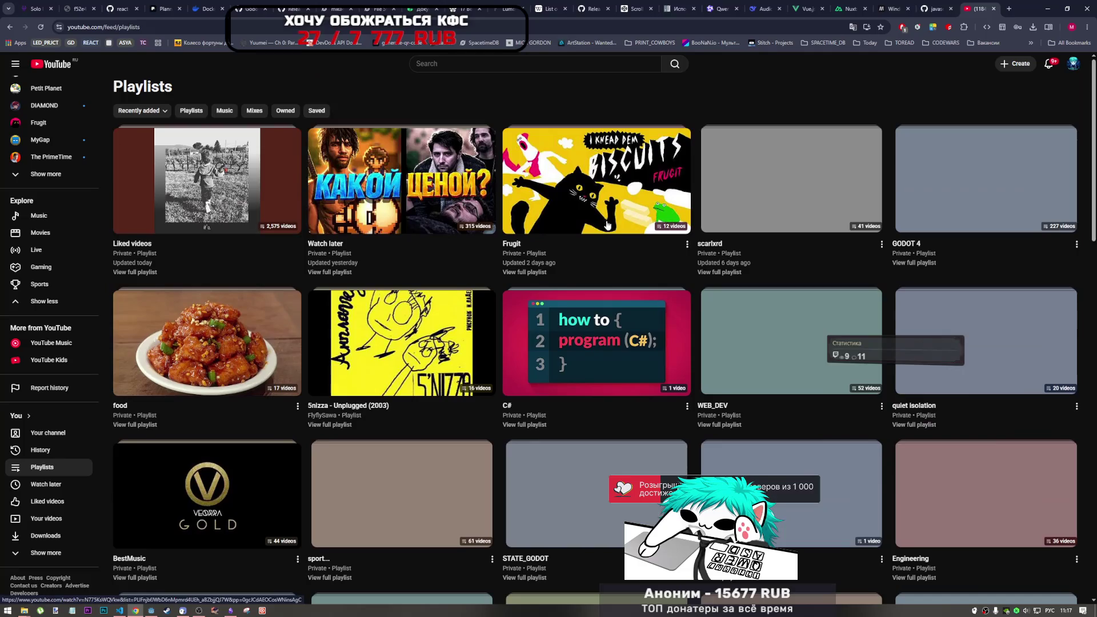
left_click(608, 205)
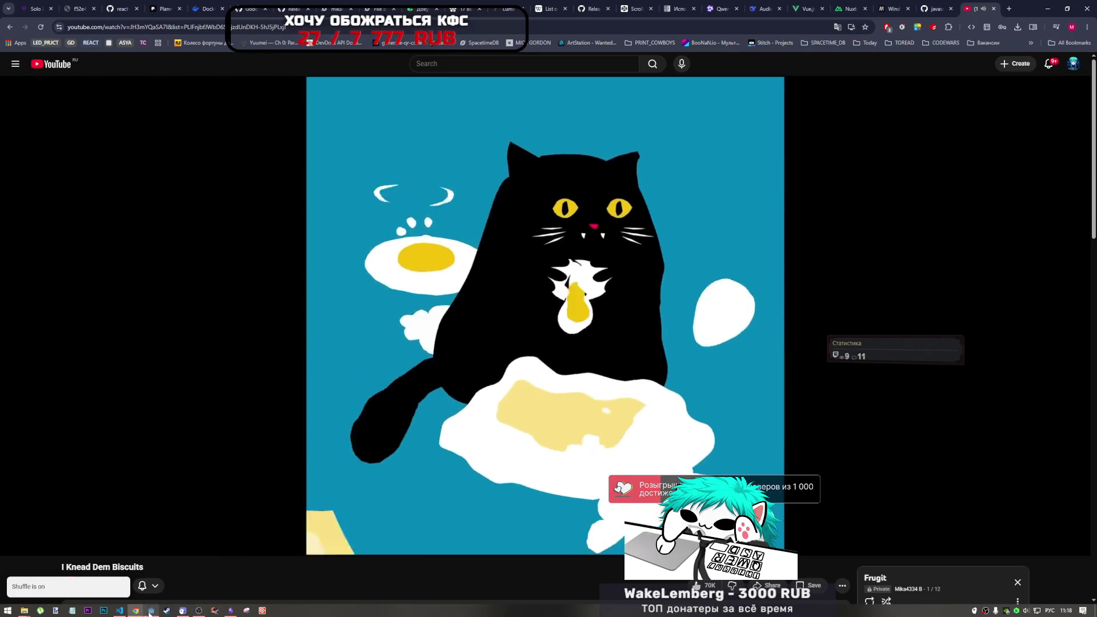
left_click(151, 611)
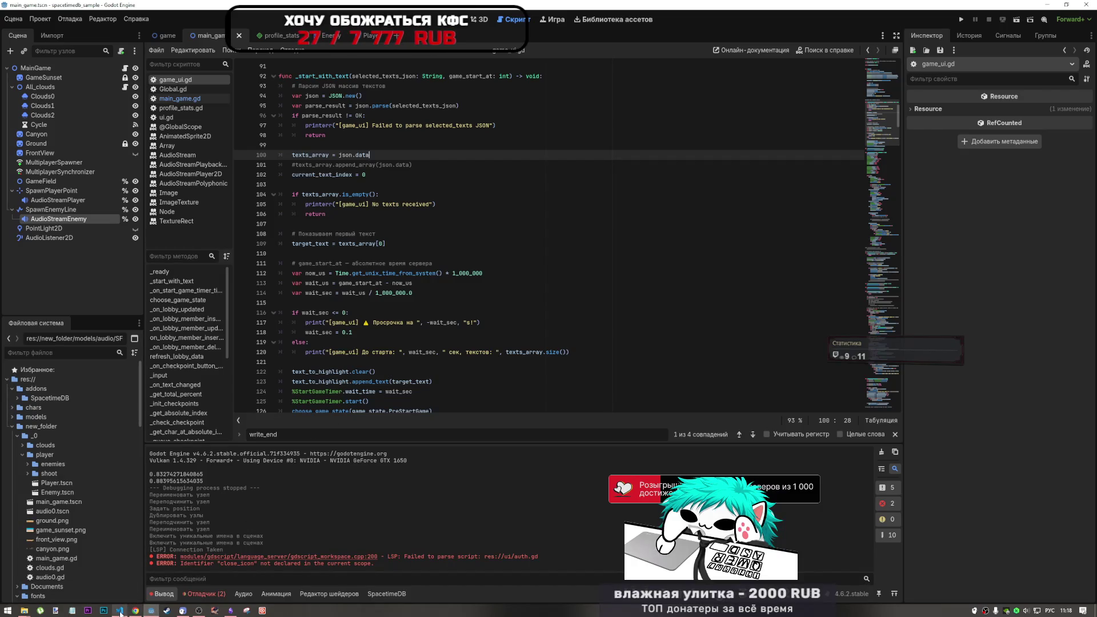
Step: Check the game_start_at lines 113–115 in game_ui.gd, then Alt+Tab to VS Code
left_click(201, 612)
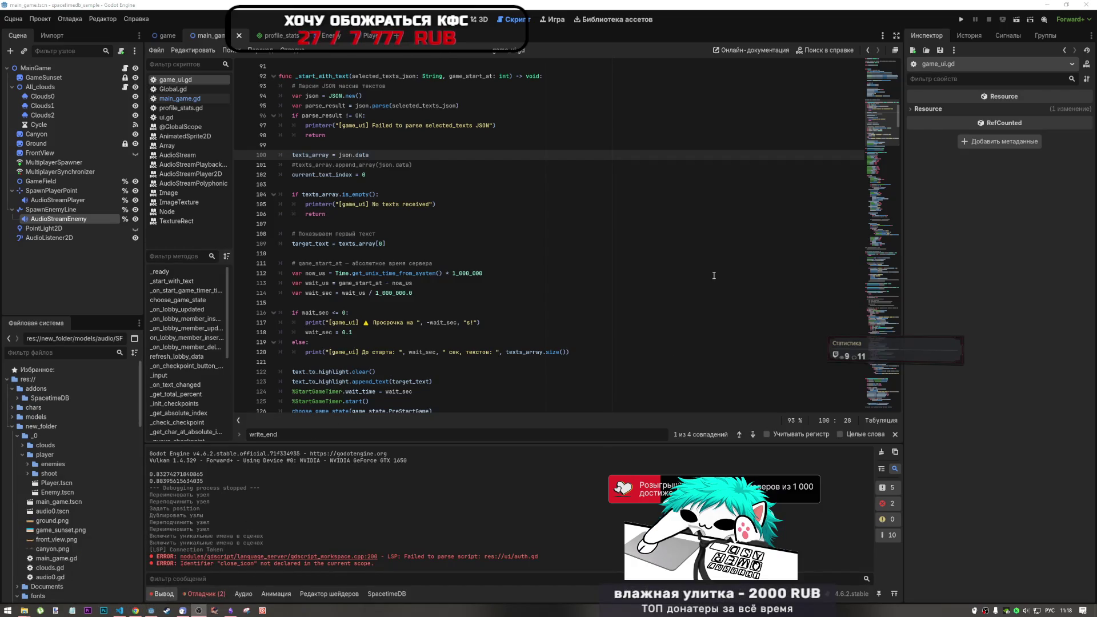
left_click(677, 301)
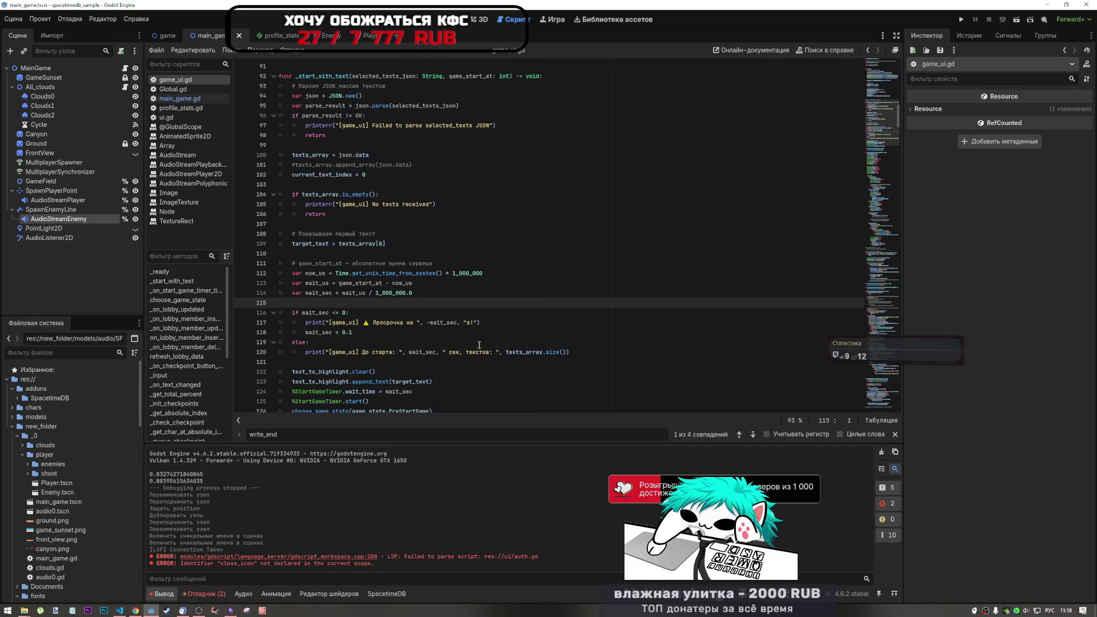
left_click(415, 293)
left_click(374, 283)
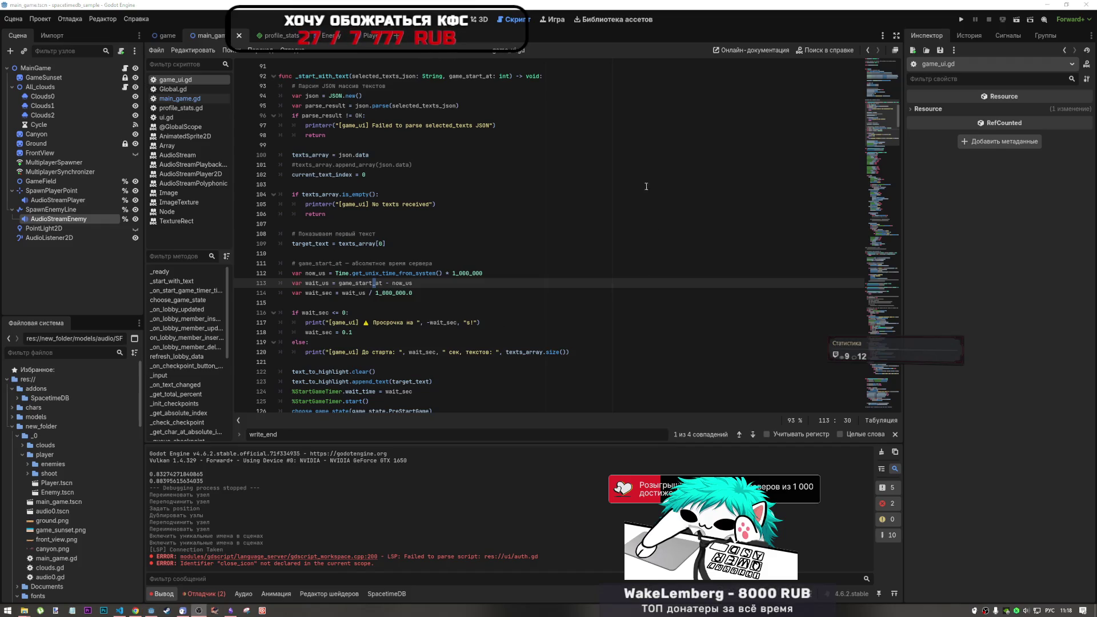
key("alt+Tab")
key("alt+Tab")
key("alt+Tab")
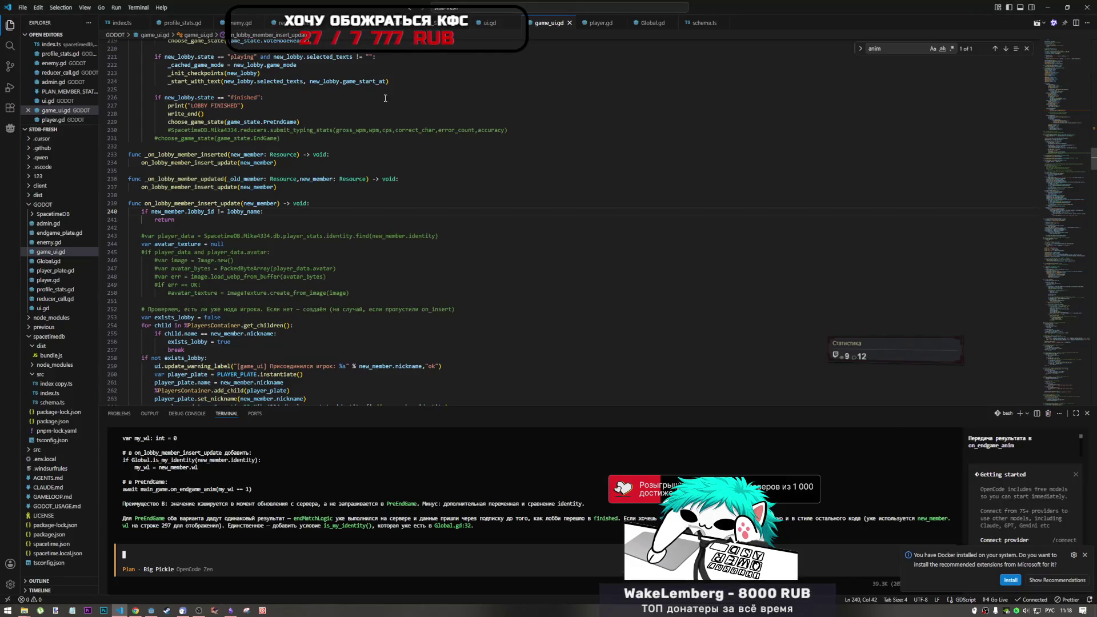
left_click(343, 146)
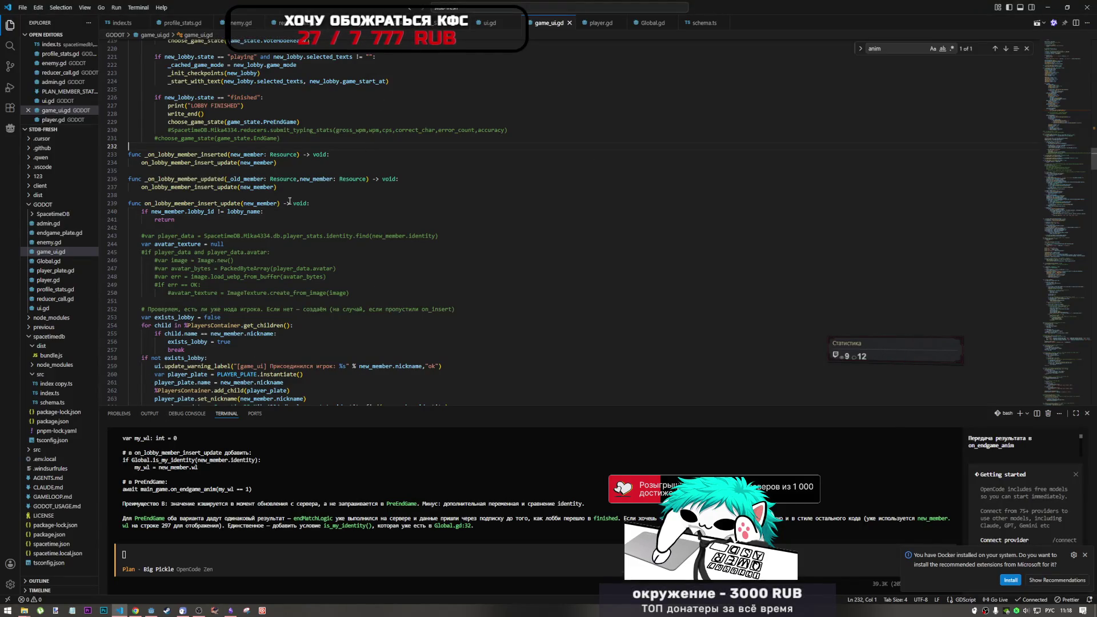
scroll(278, 184, "down", 5)
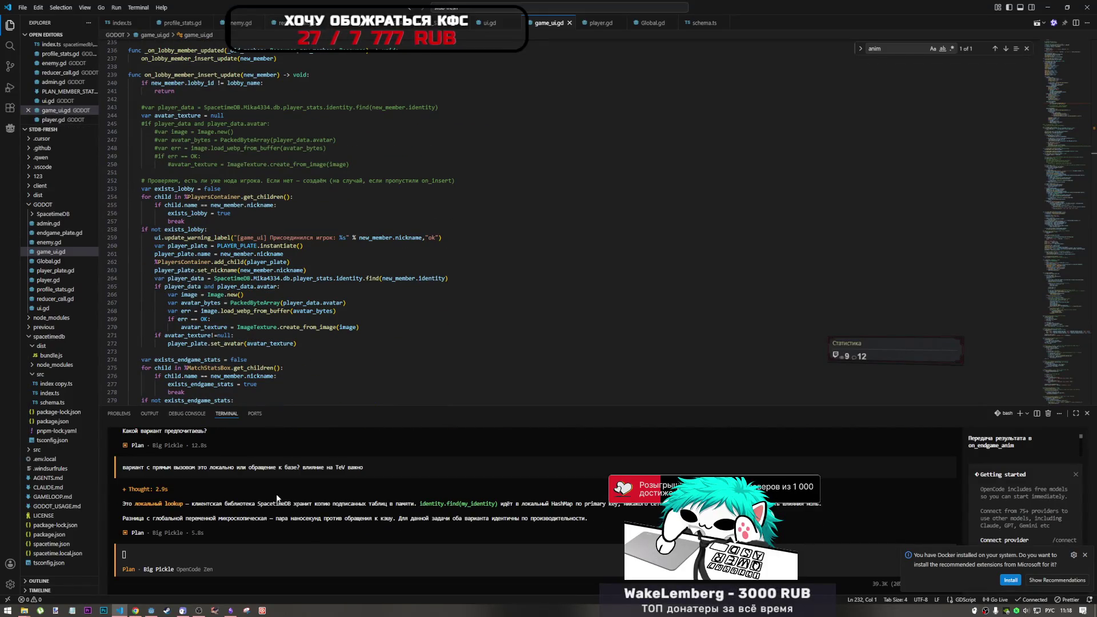
scroll(278, 498, "up", 5)
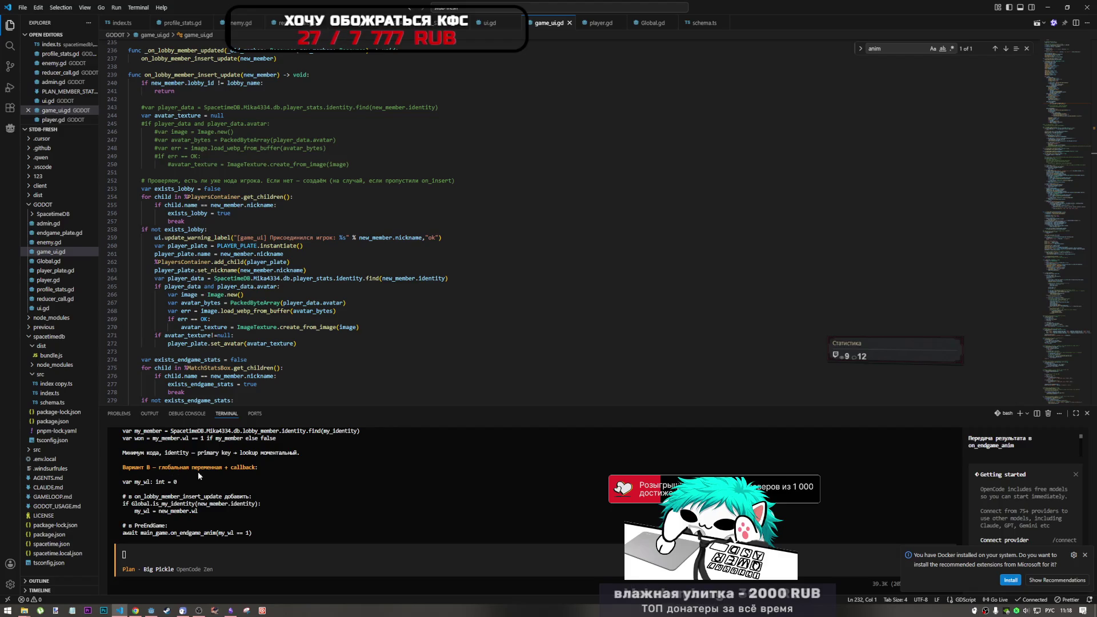
scroll(228, 477, "down", 1)
scroll(268, 485, "down", 2)
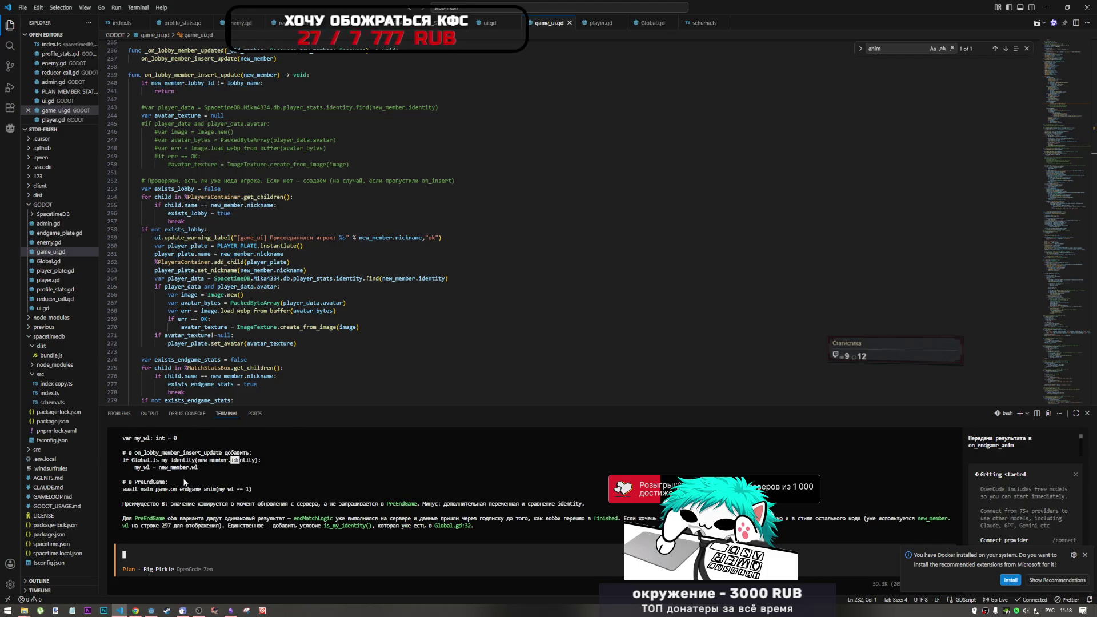
left_click(144, 460)
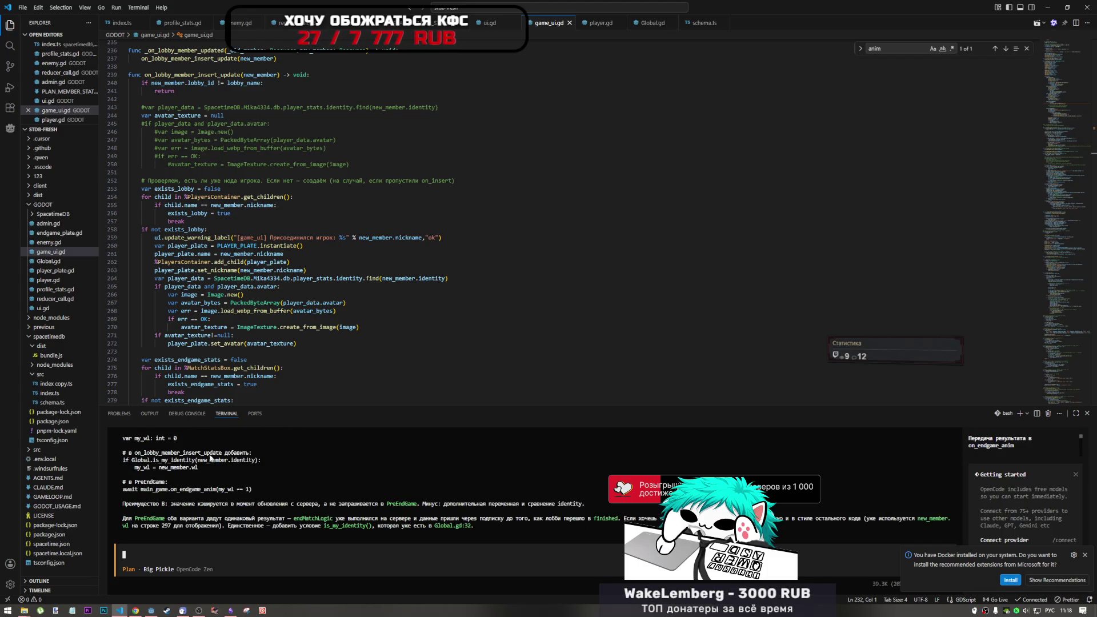
left_click_drag(222, 453, 184, 456)
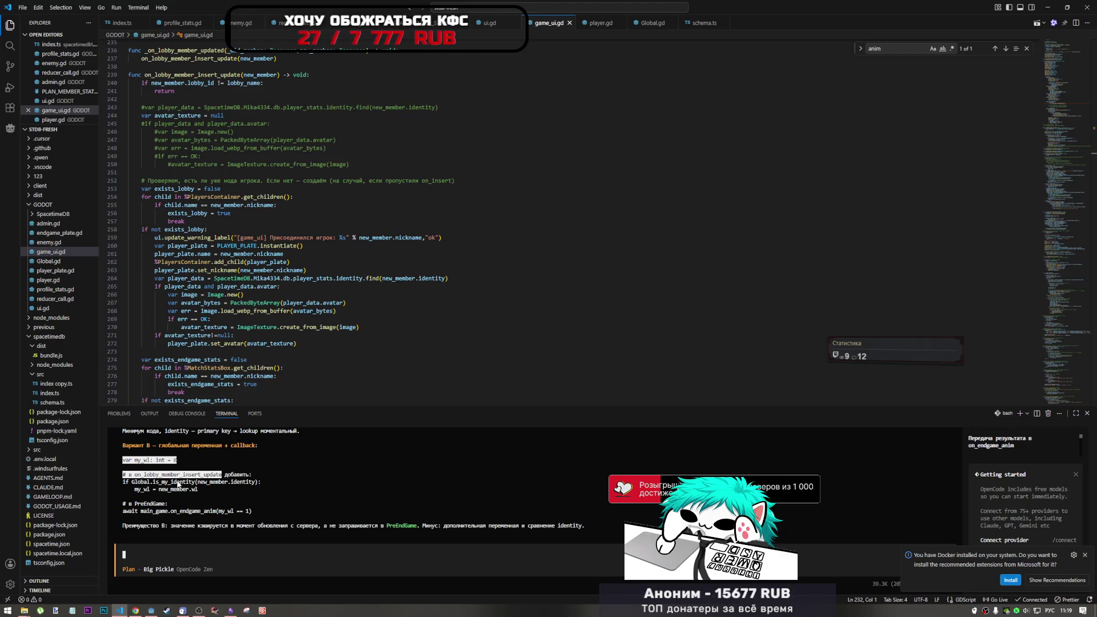
left_click_drag(240, 483, 250, 483)
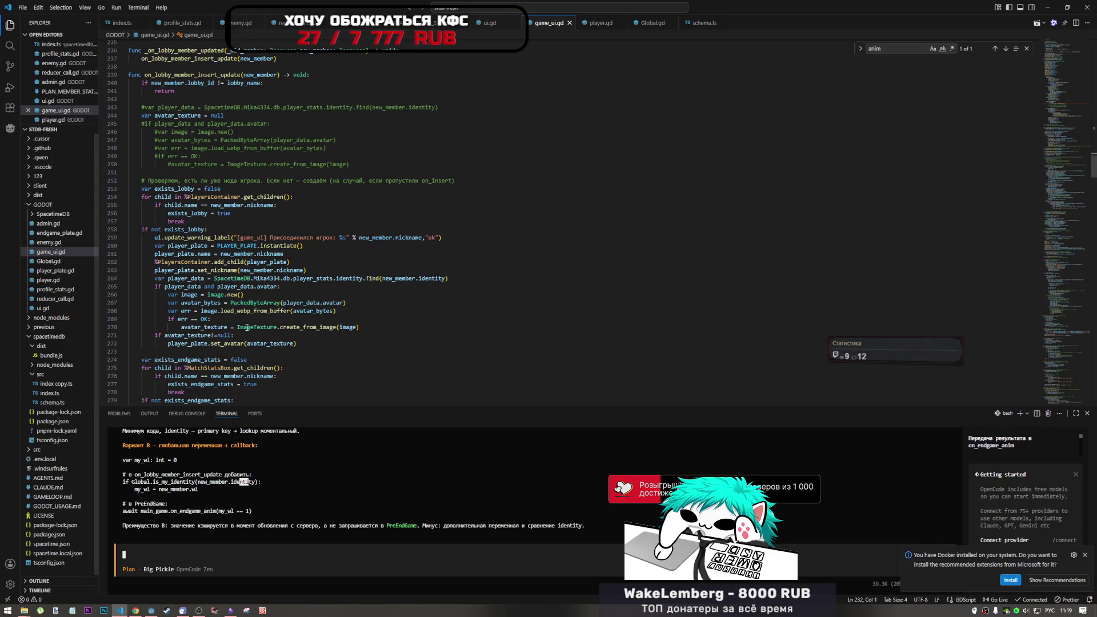
mouse_move(246, 328)
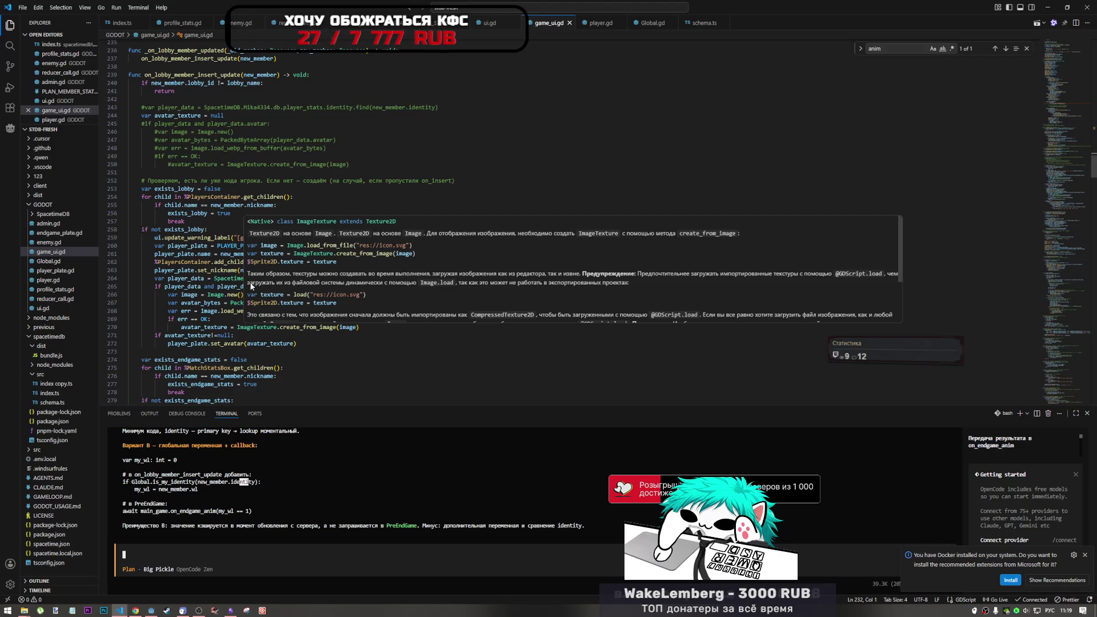
scroll(216, 303, "down", 2)
scroll(217, 479, "down", 3)
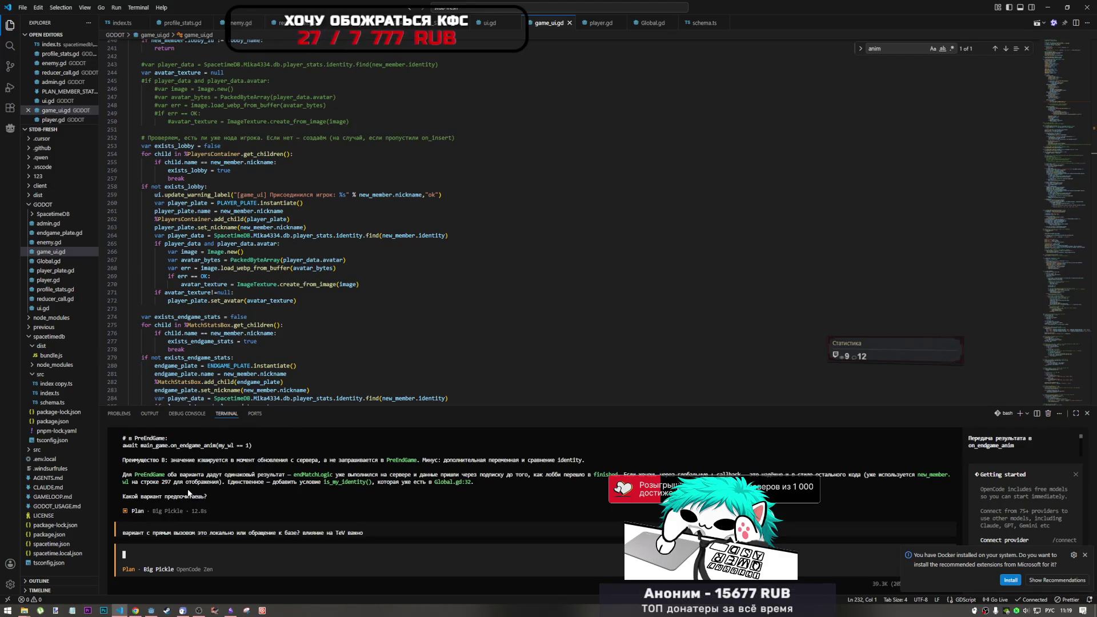
scroll(186, 497, "up", 3)
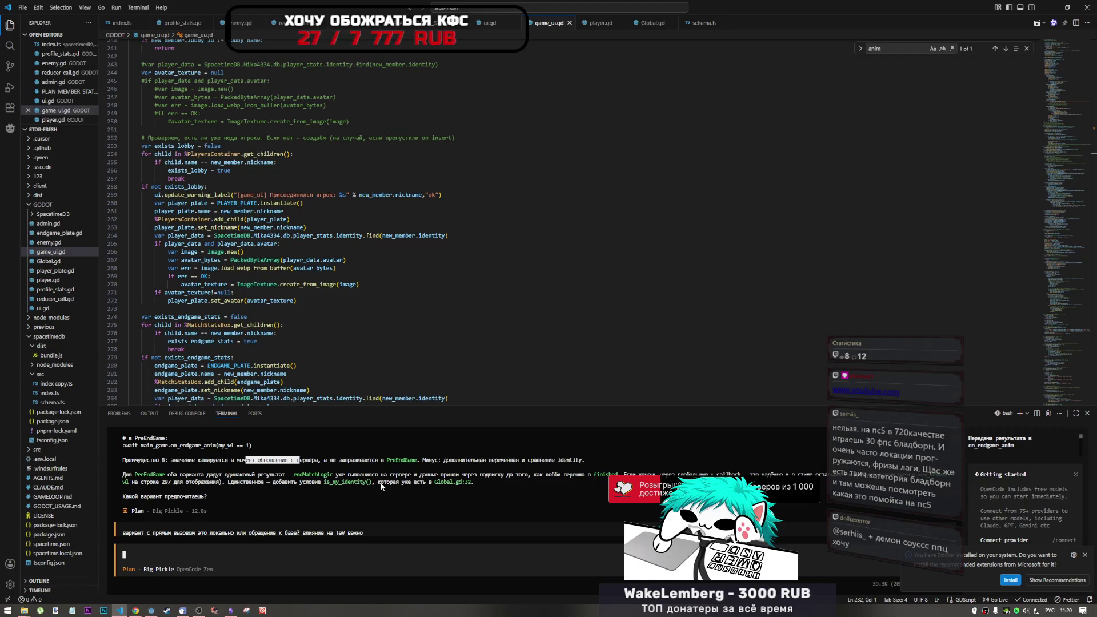
Step: Read through the agent's Variant A versus Variant B comparison, then bring Chrome to the front
scroll(381, 486, "up", 5)
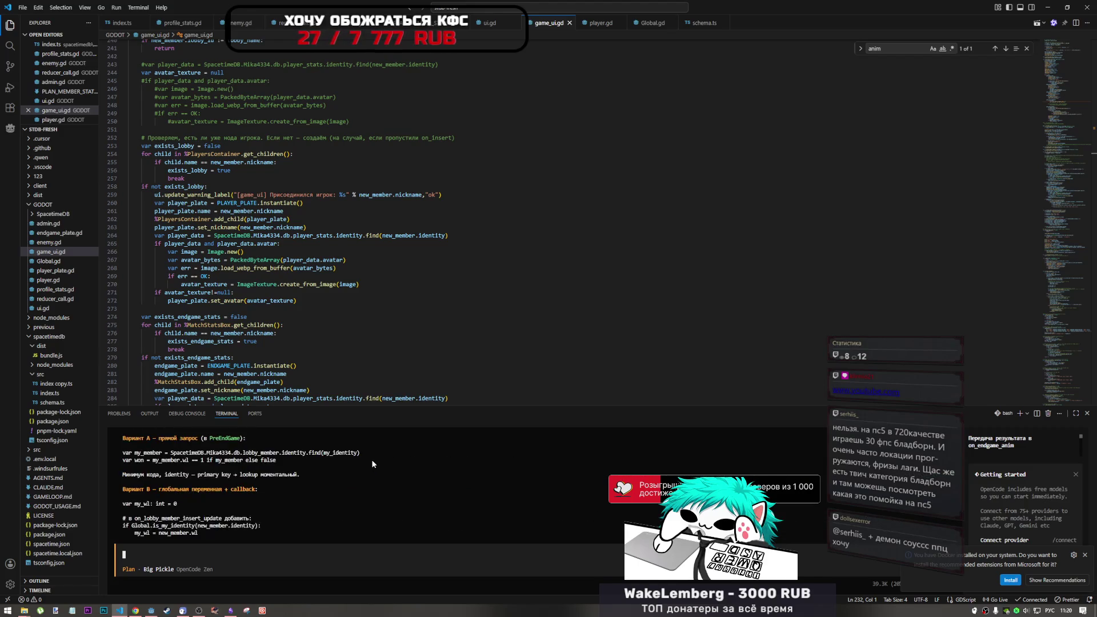
scroll(372, 464, "down", 1)
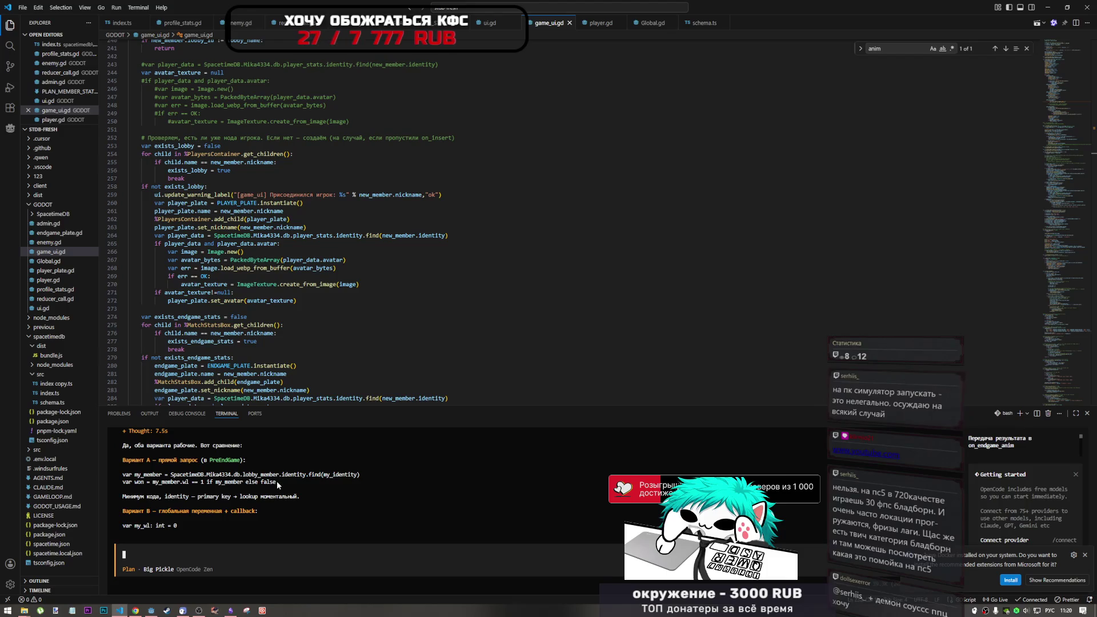
scroll(271, 481, "up", 1)
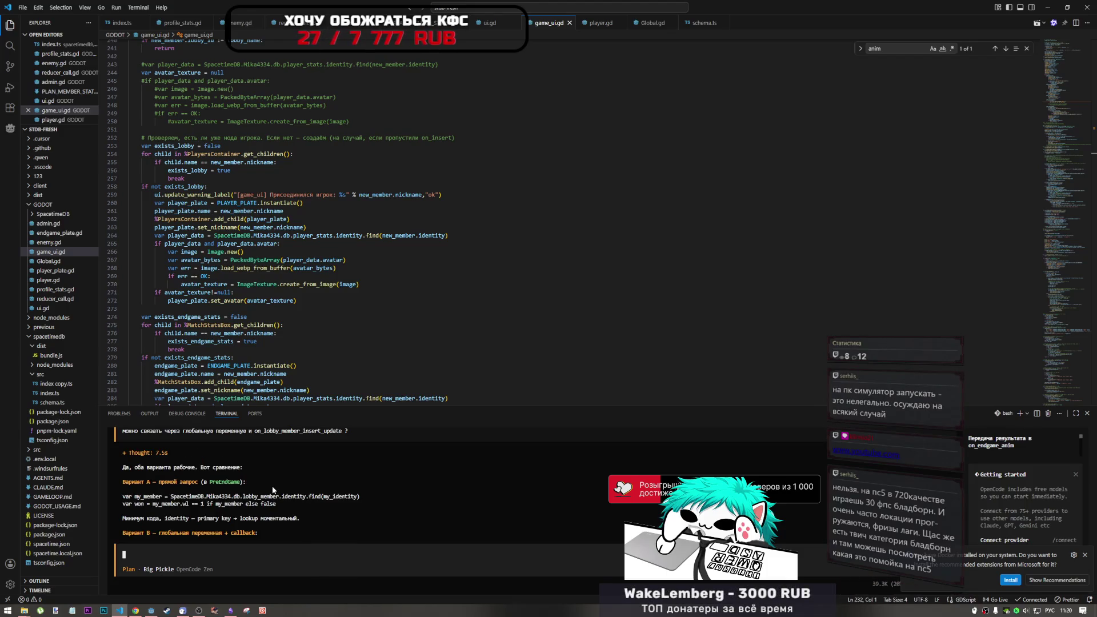
scroll(275, 486, "down", 5)
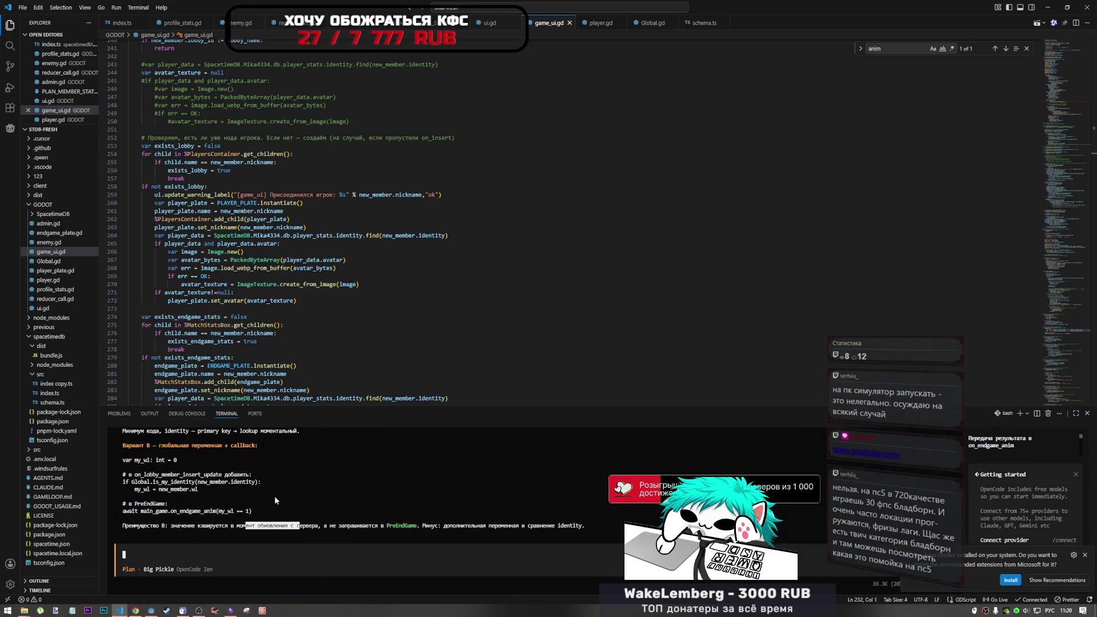
scroll(269, 501, "down", 3)
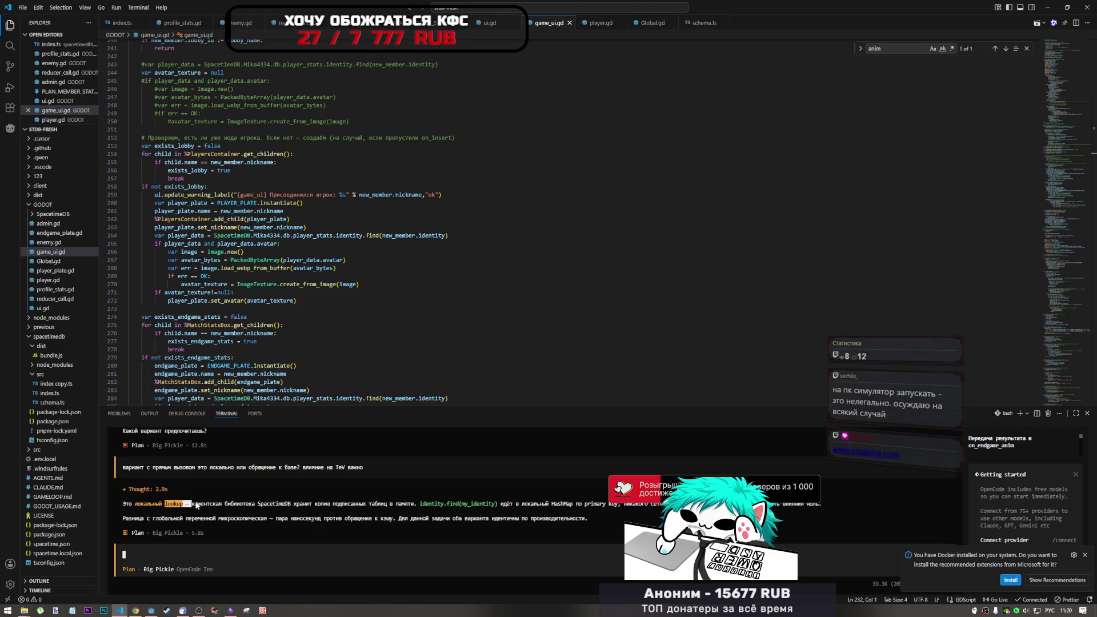
scroll(181, 514, "up", 5)
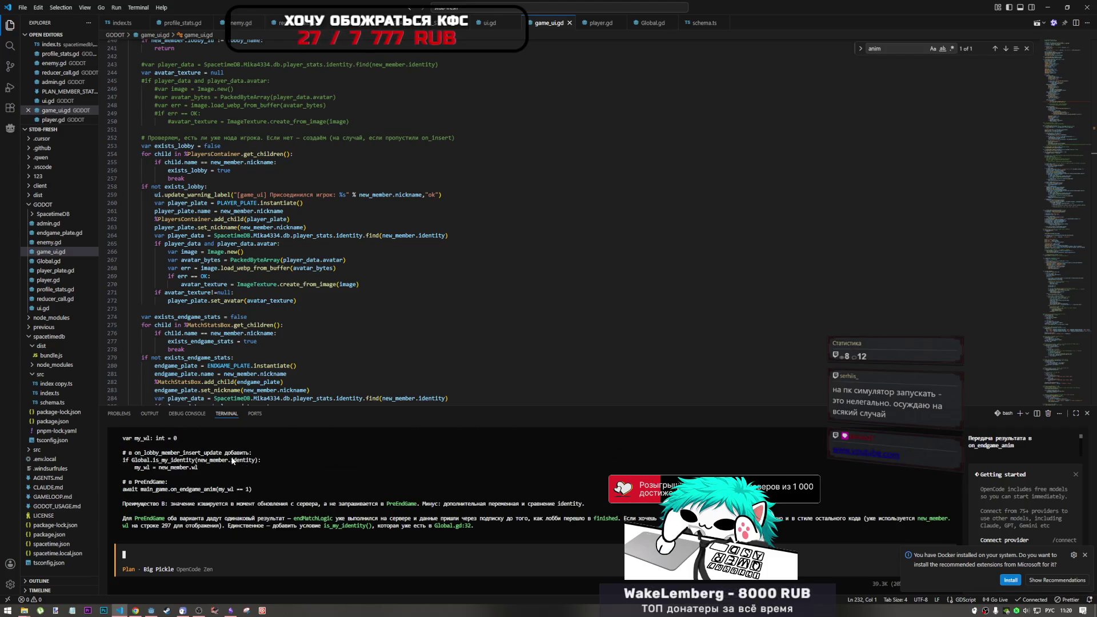
scroll(227, 476, "up", 3)
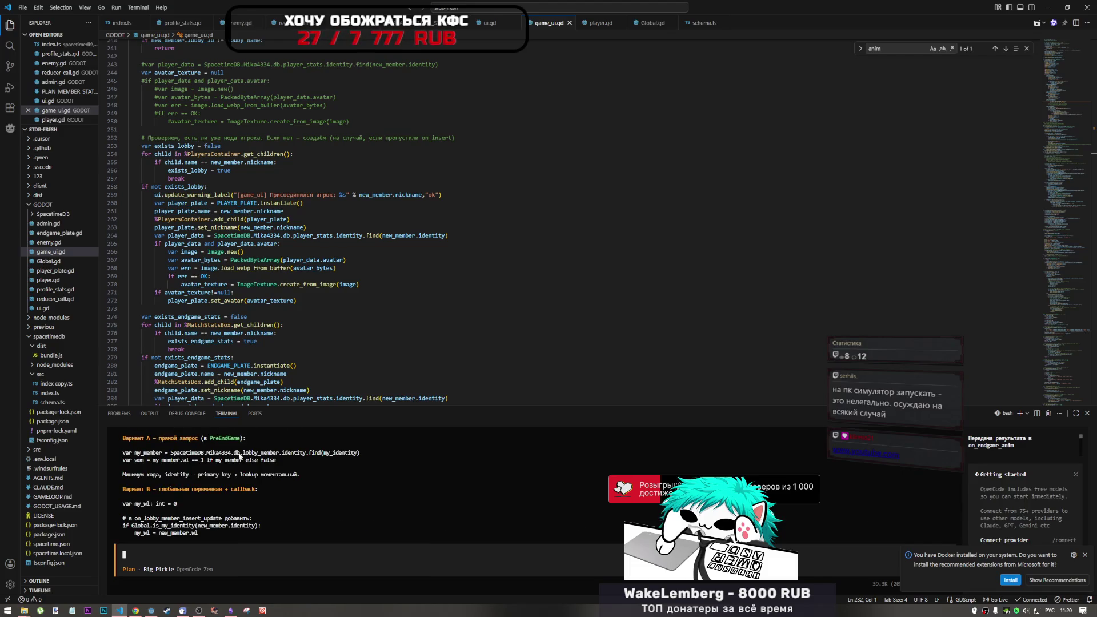
scroll(255, 464, "up", 3)
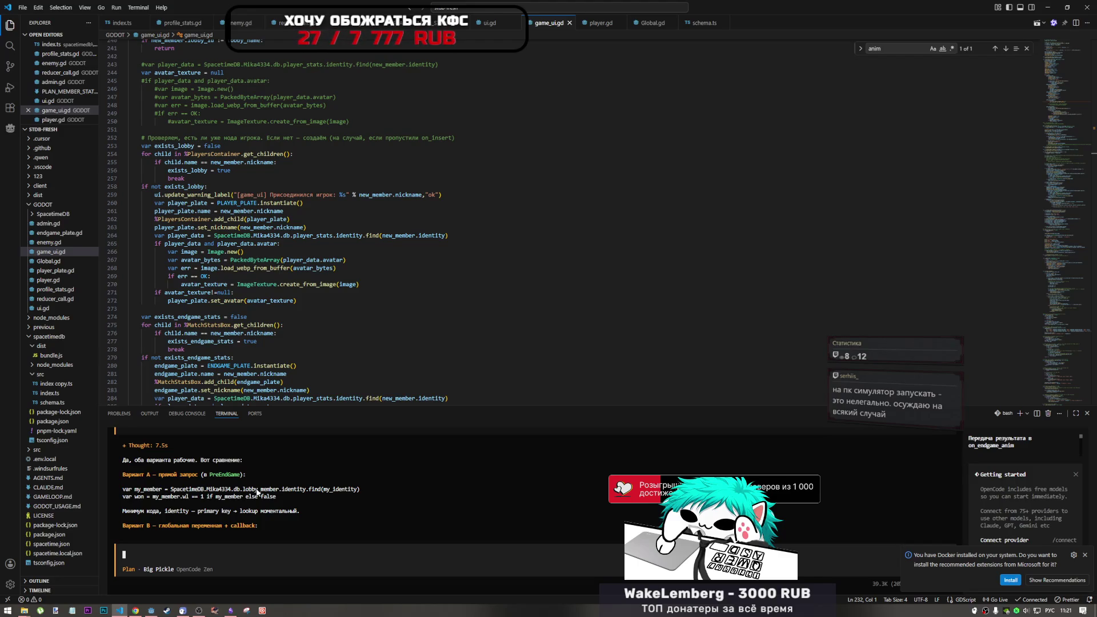
left_click(197, 611)
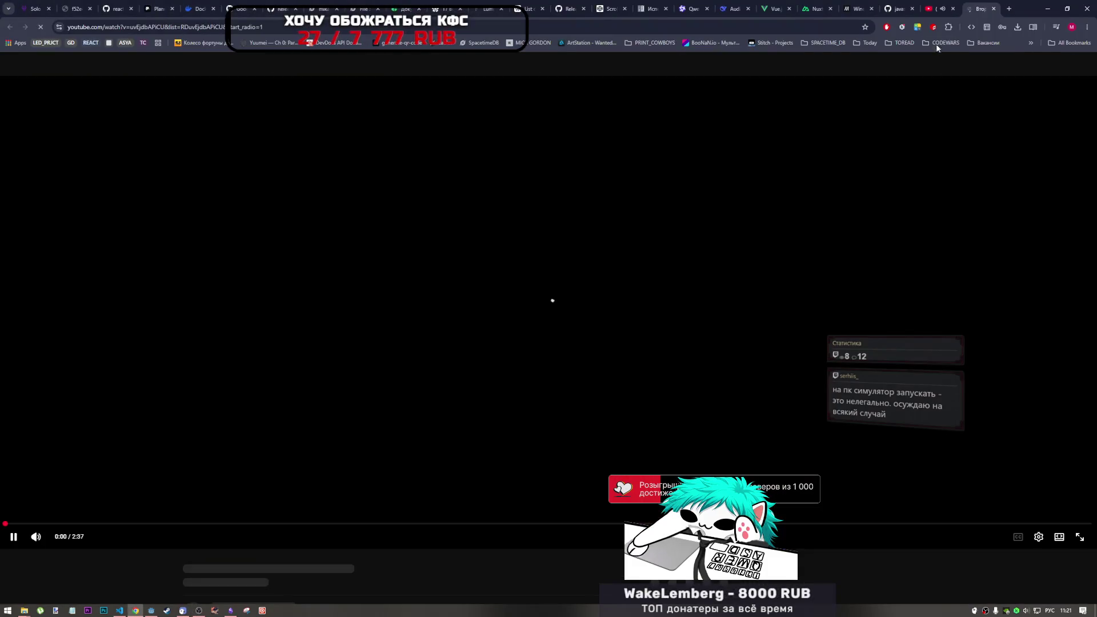
Step: Go to the last browser tab and play 'Второй Ка - Дура (Official Video)' from the Vtoroi Ka mix
left_click(939, 8)
key("ctrl+Tab")
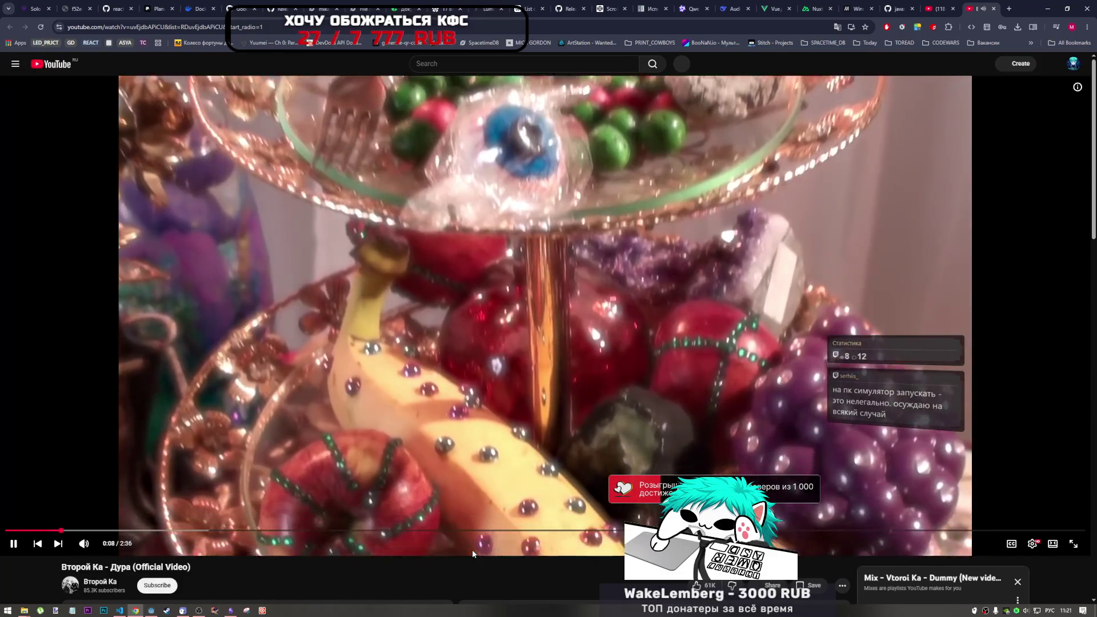
scroll(462, 551, "down", 2)
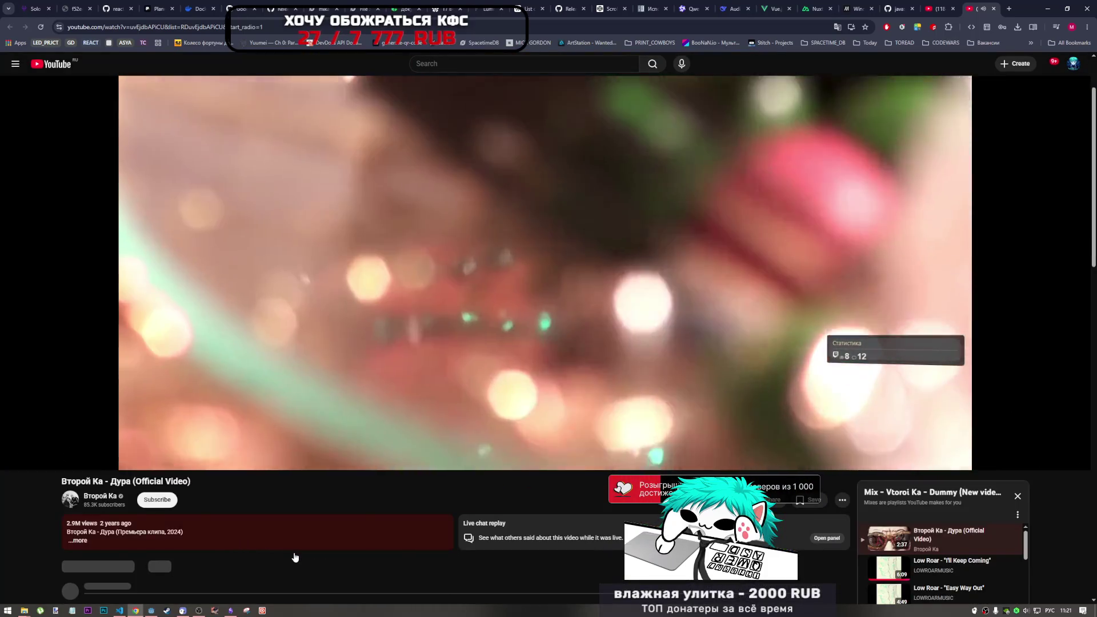
scroll(377, 557, "up", 2)
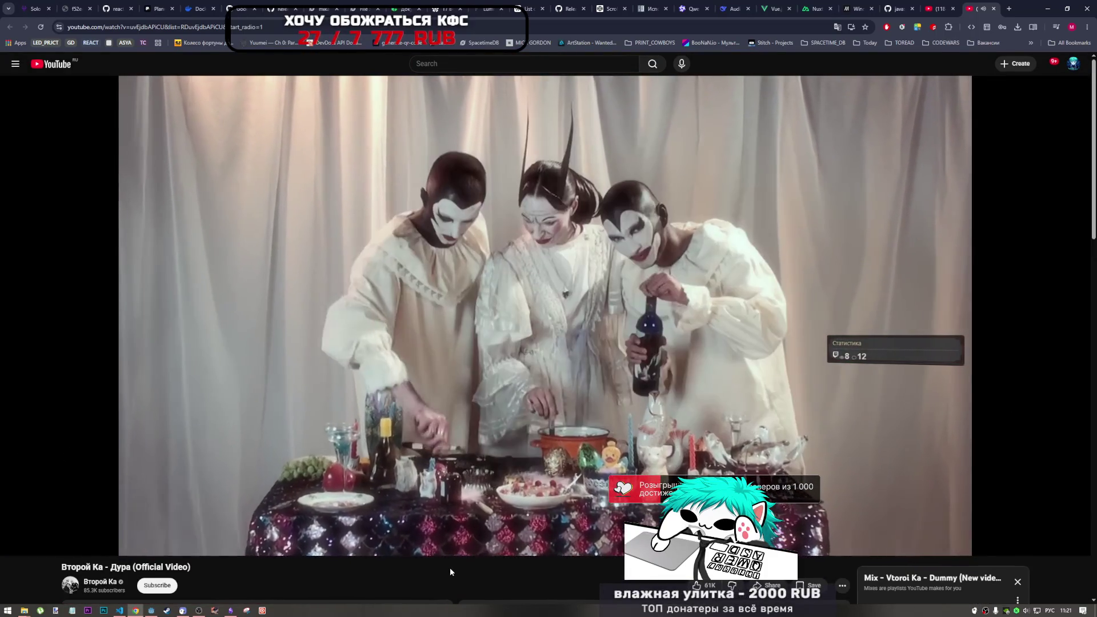
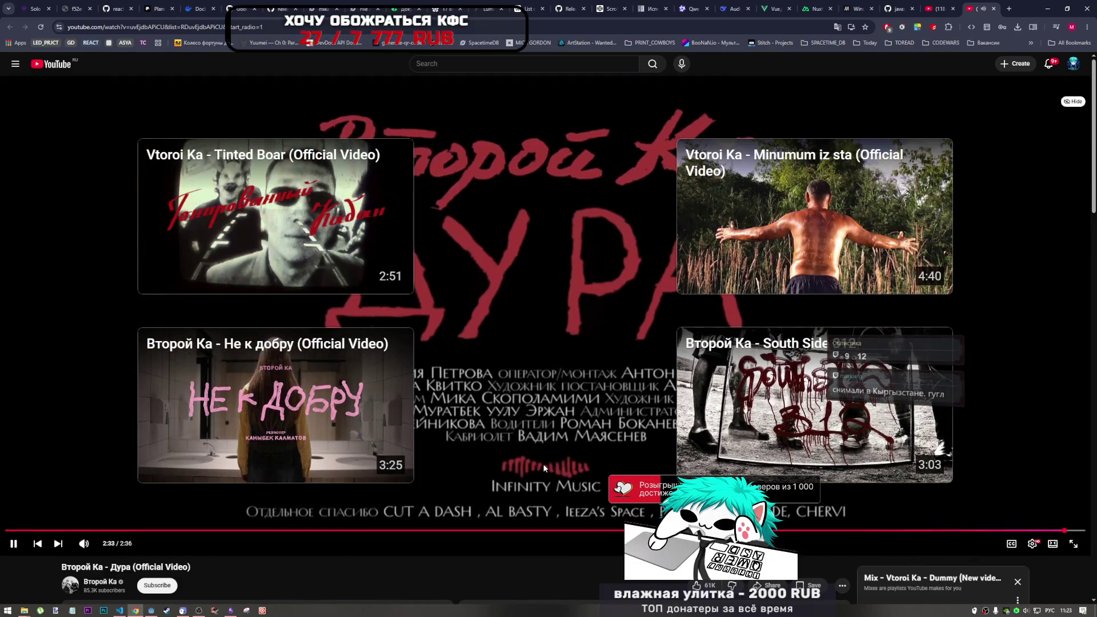
Step: Pause the Второй Ка - Дура video and scroll through its comments and back up
left_click(543, 464)
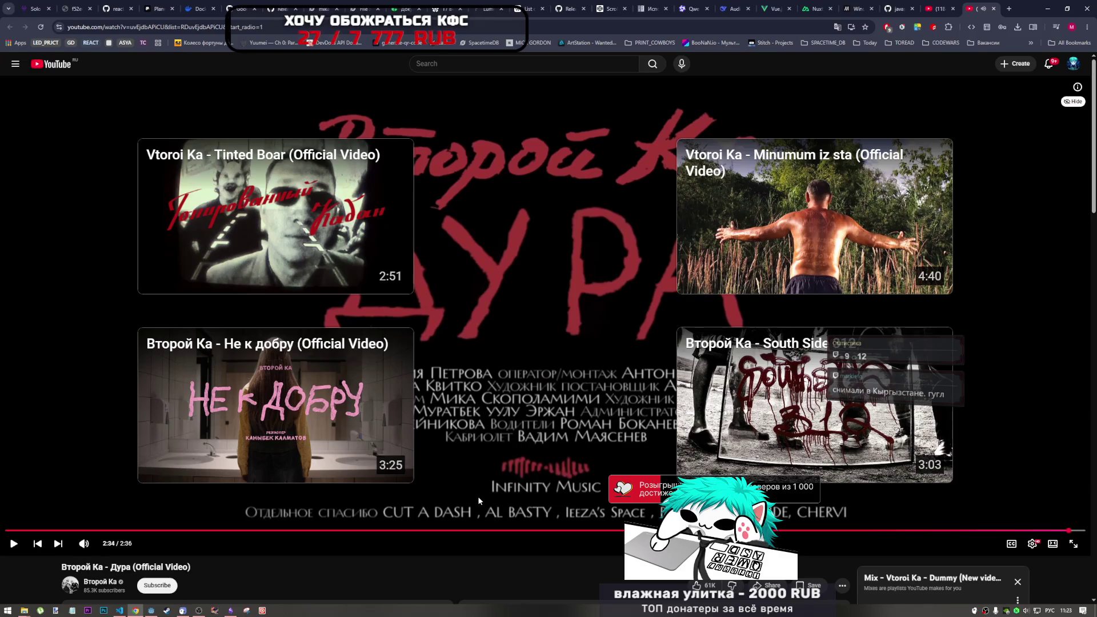
scroll(449, 480, "down", 6)
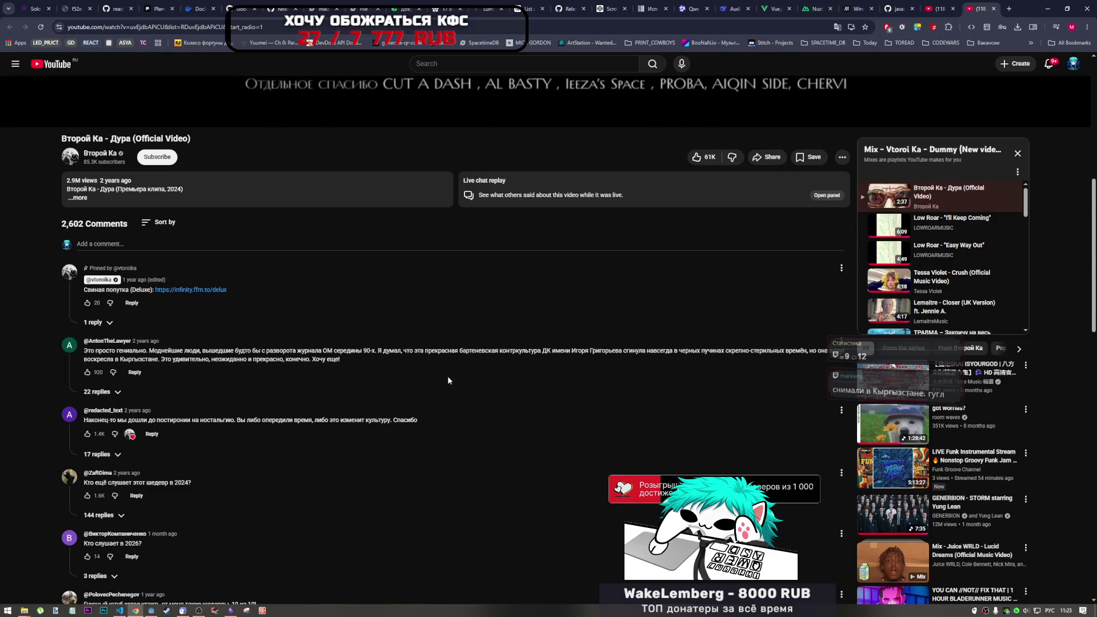
scroll(448, 376, "up", 1)
scroll(372, 380, "down", 1)
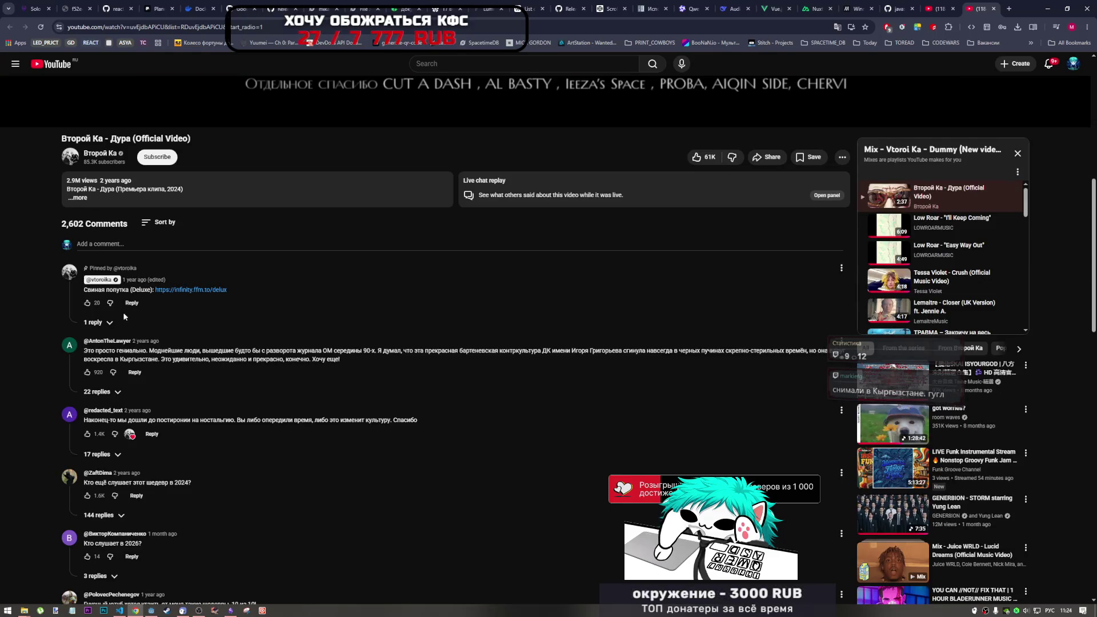
scroll(164, 381, "down", 1)
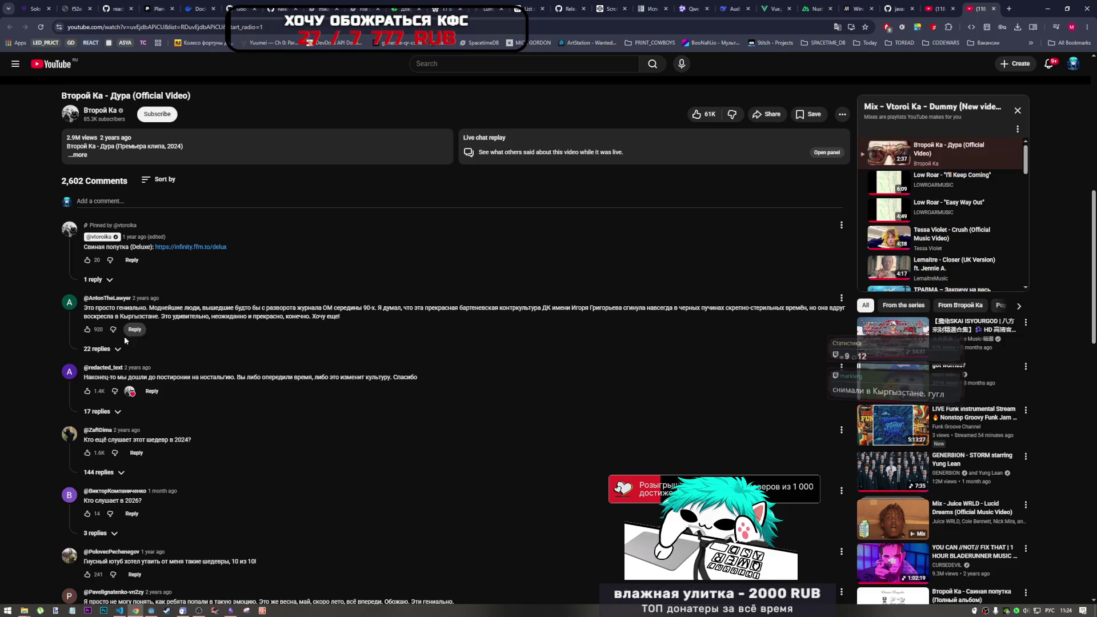
scroll(274, 399, "up", 8)
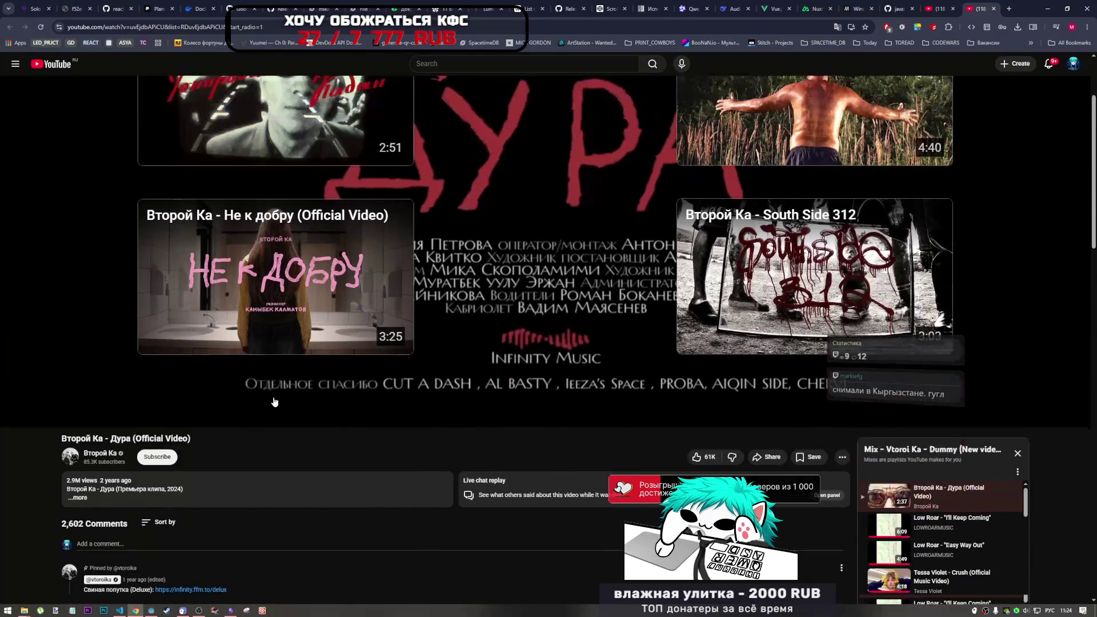
Step: Skip to Frugit's The Whap, resume playback, and bring the VS Code window to the front
key("alt+Left")
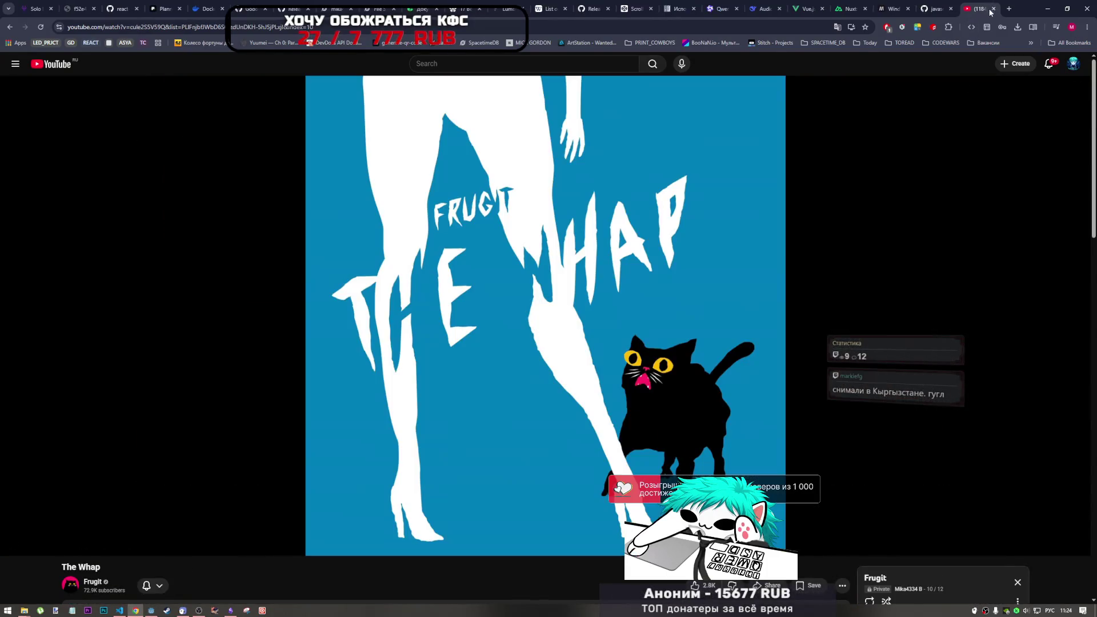
left_click(263, 424)
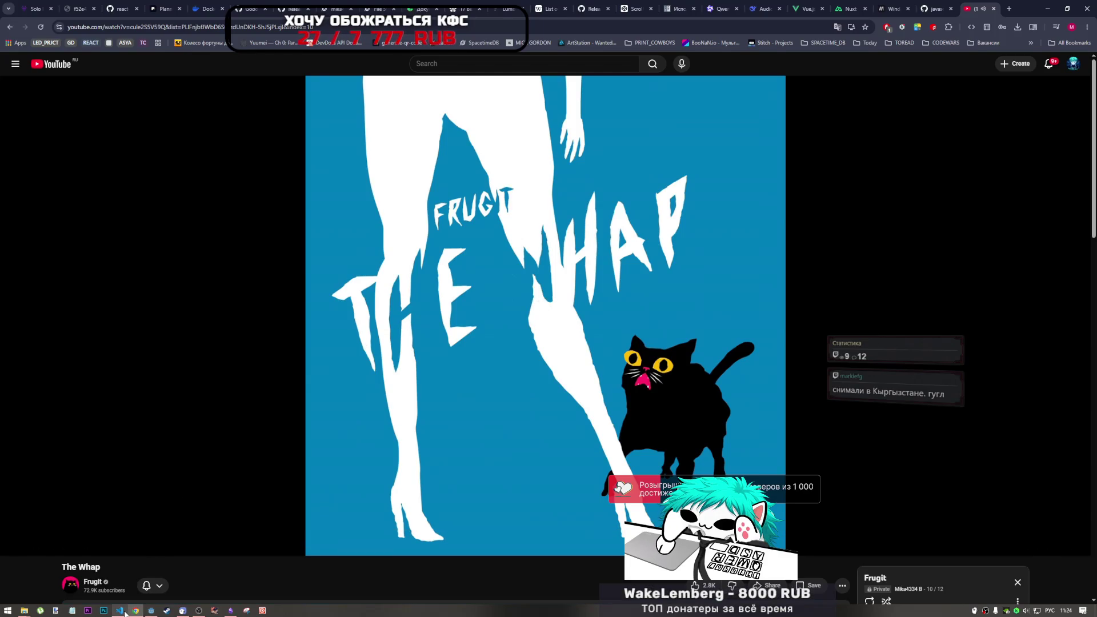
mouse_move(120, 614)
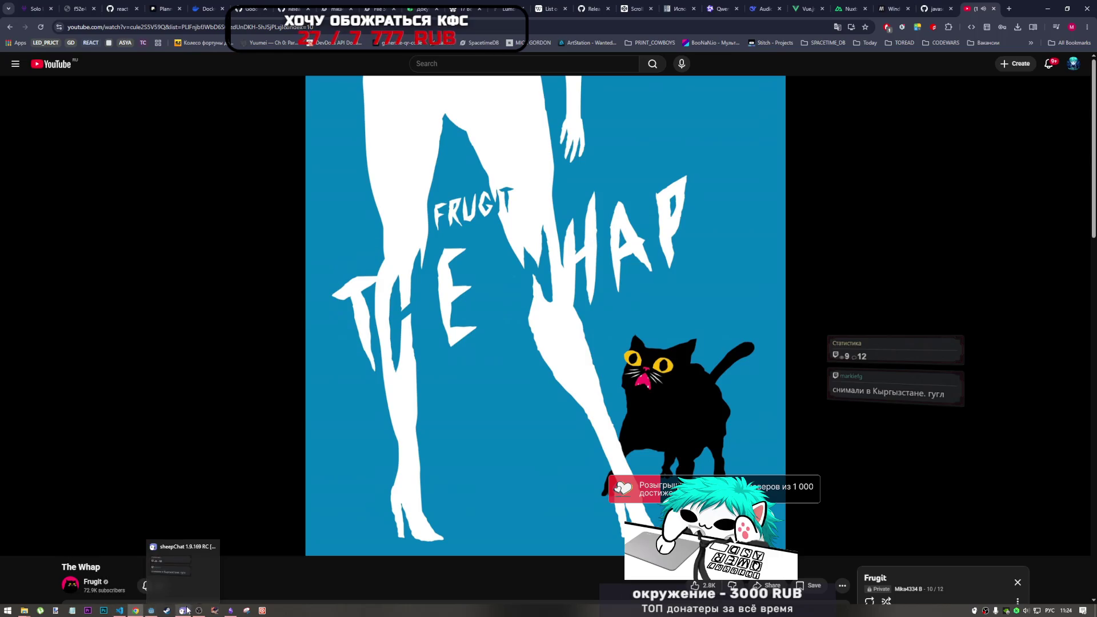
left_click(200, 594)
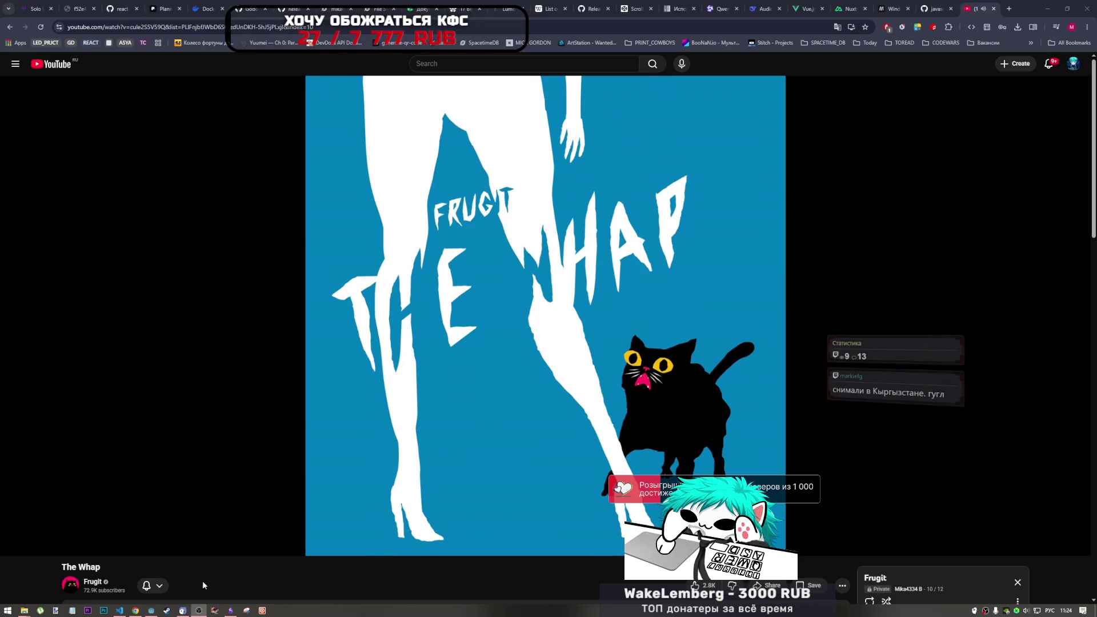
left_click(119, 611)
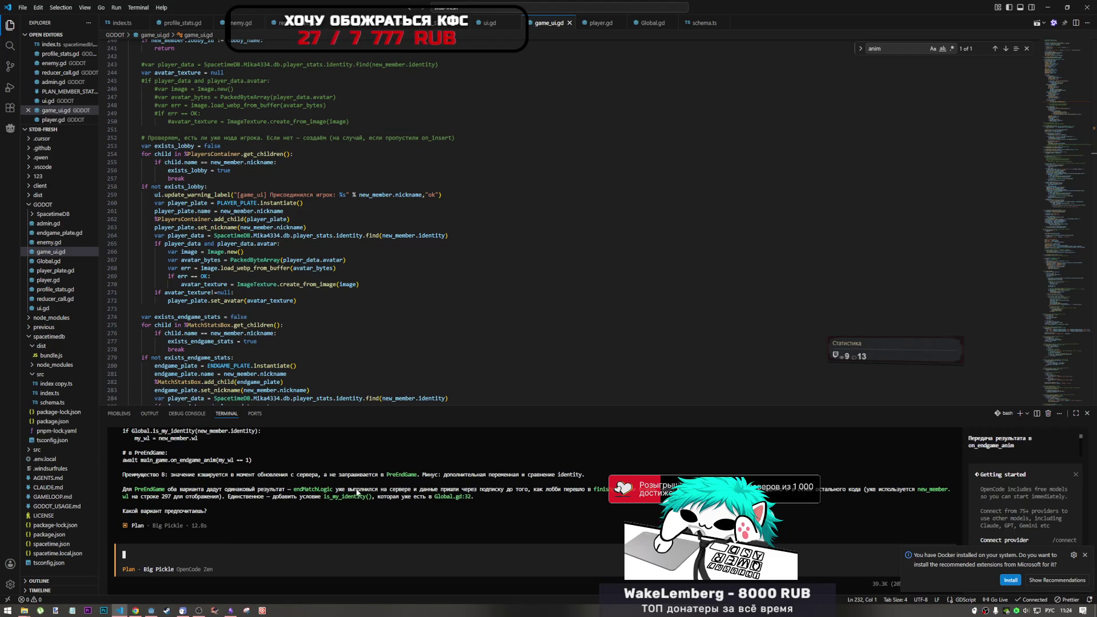
Step: Scroll the assistant's terminal output up to Вариант A, select its code lines, then return to Godot
scroll(340, 496, "up", 3)
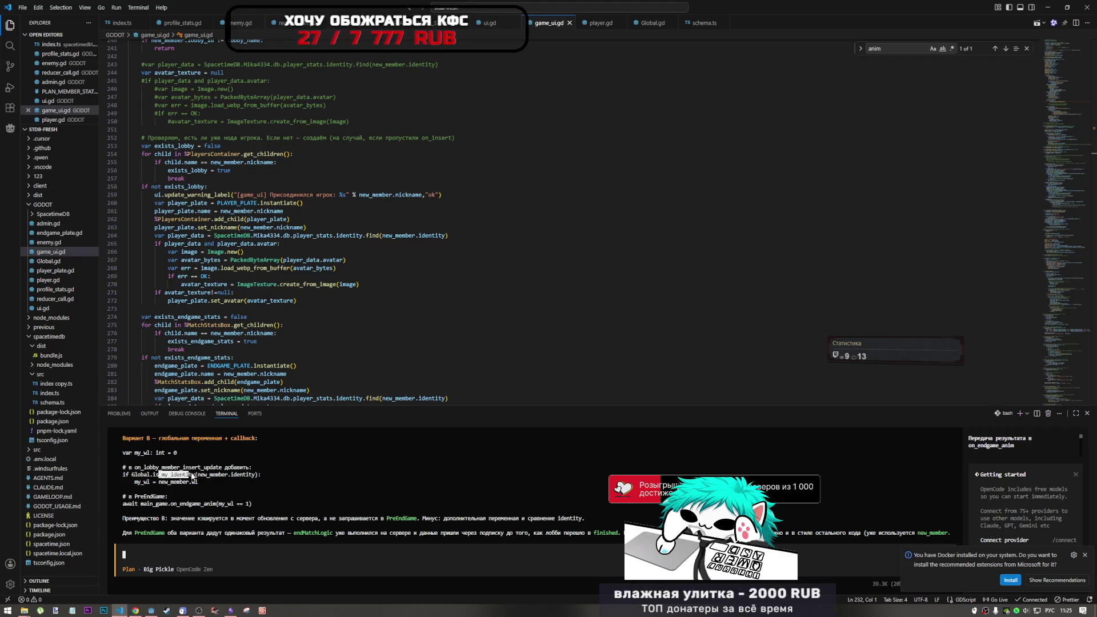
scroll(208, 482, "up", 3)
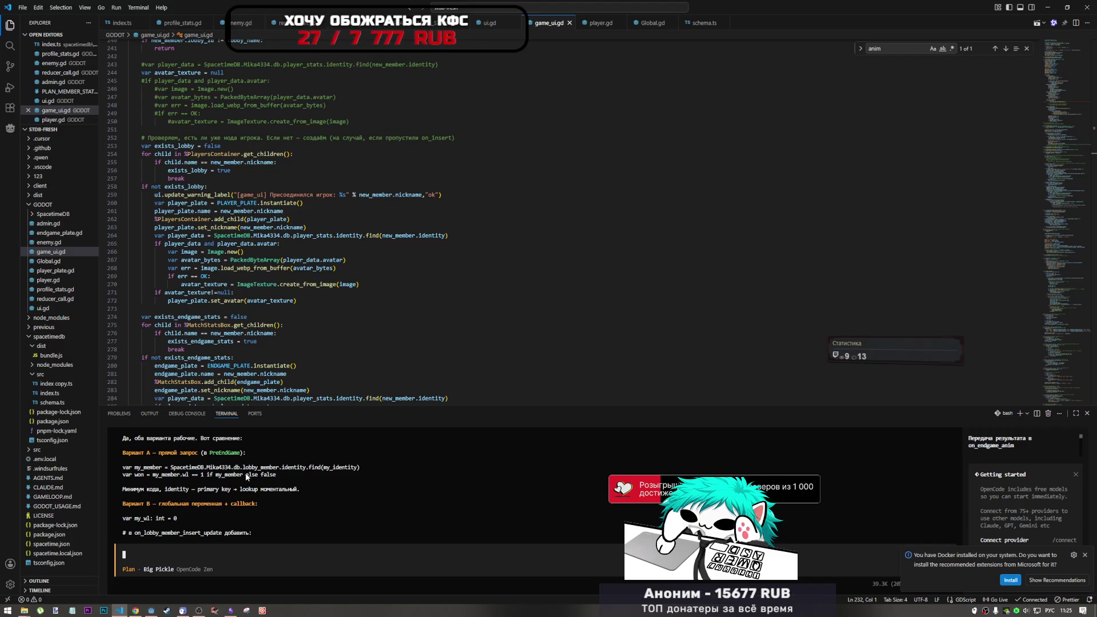
mouse_move(276, 475)
left_mouse_down()
mouse_move(123, 468)
mouse_move(139, 468)
left_mouse_up()
left_click(137, 479)
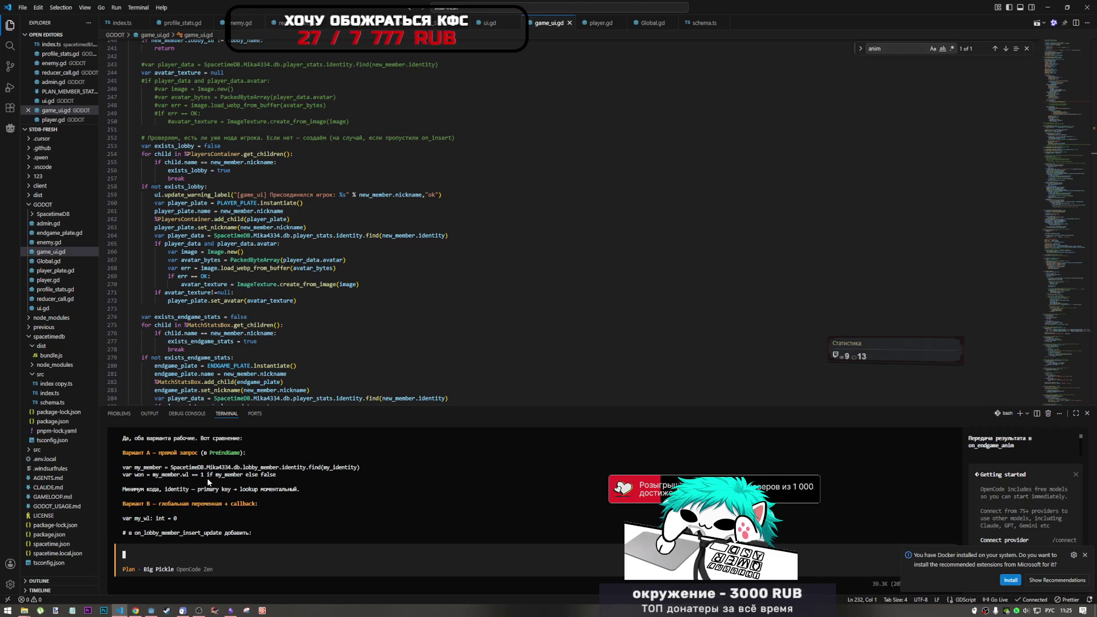
left_click(151, 610)
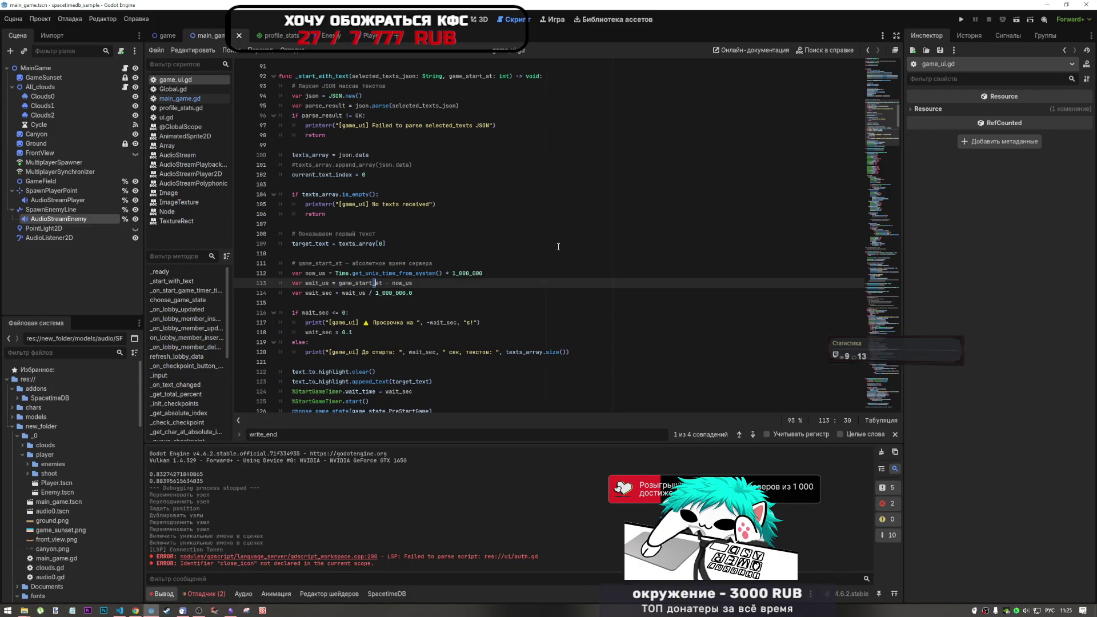
Step: Step through the write_end search matches in game_ui.gd, settling on the call at line 228
left_click_drag(873, 127, 878, 328)
left_click(320, 433)
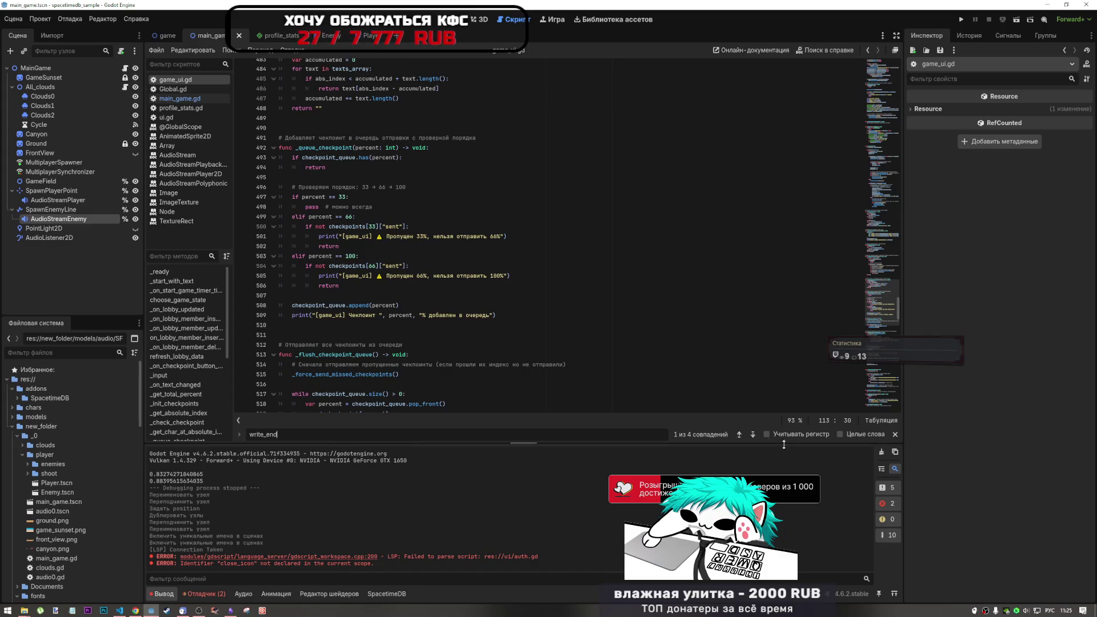
left_click(752, 435)
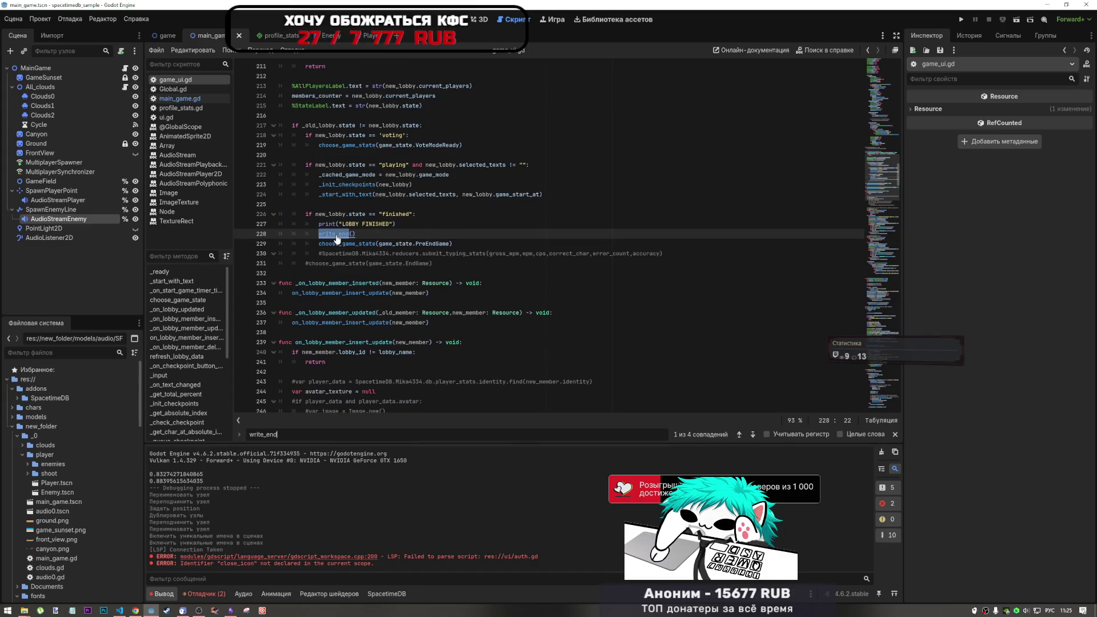
left_click(485, 243)
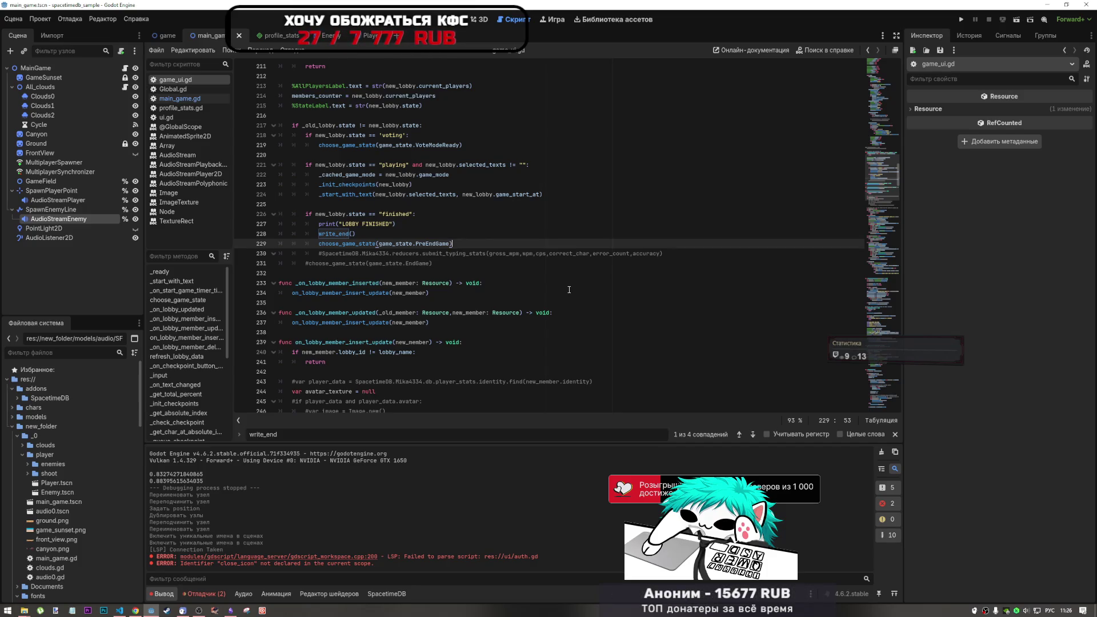
left_click(751, 436)
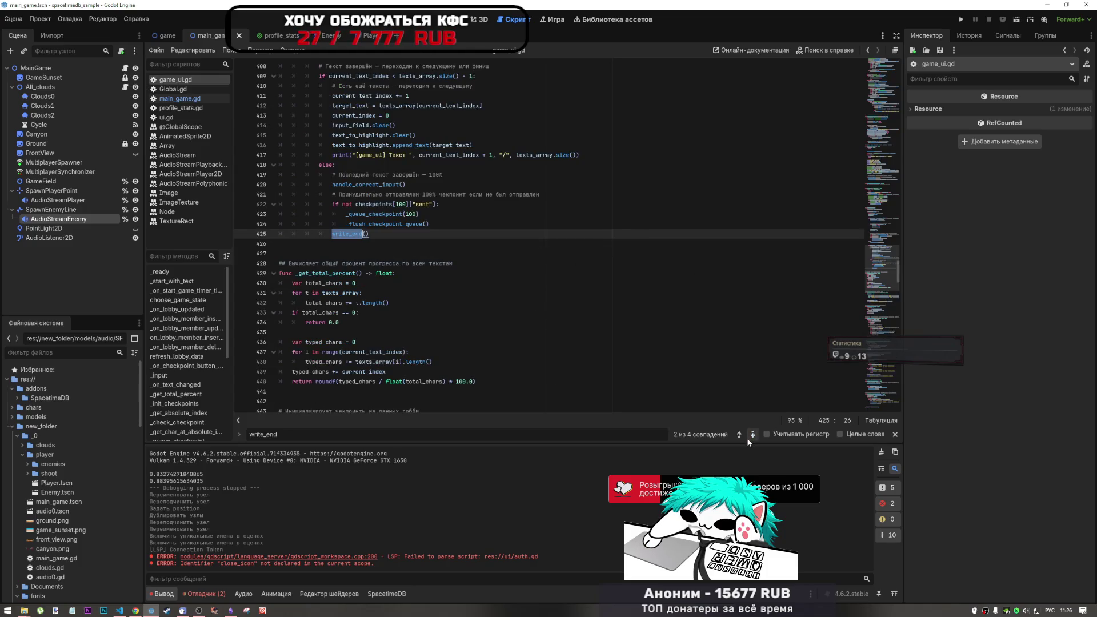
left_click(751, 434)
left_click(741, 433)
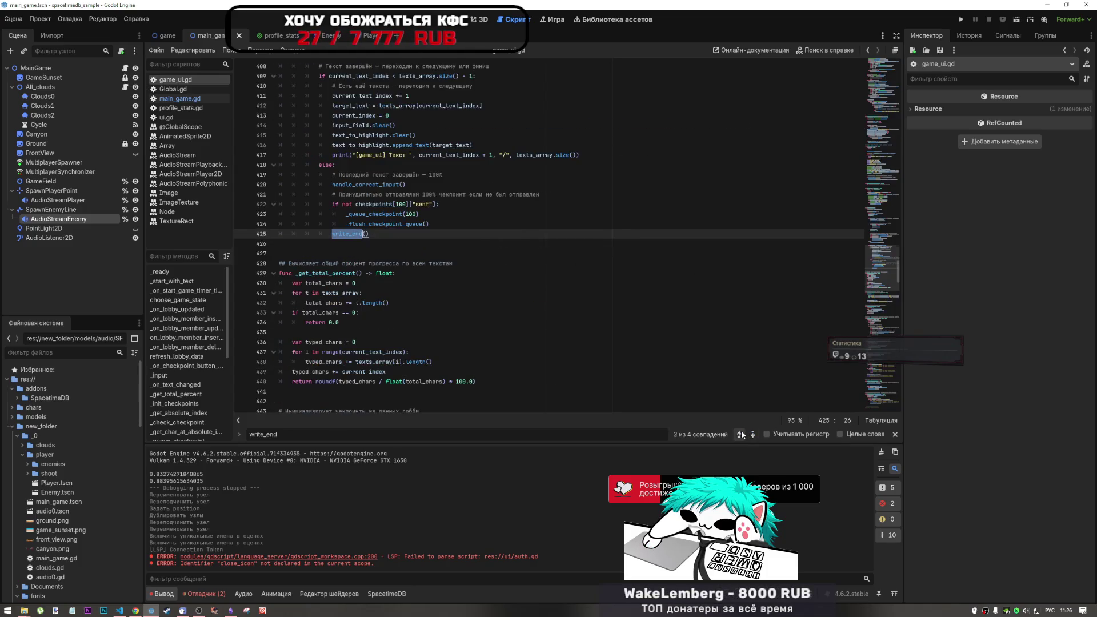
left_click(741, 434)
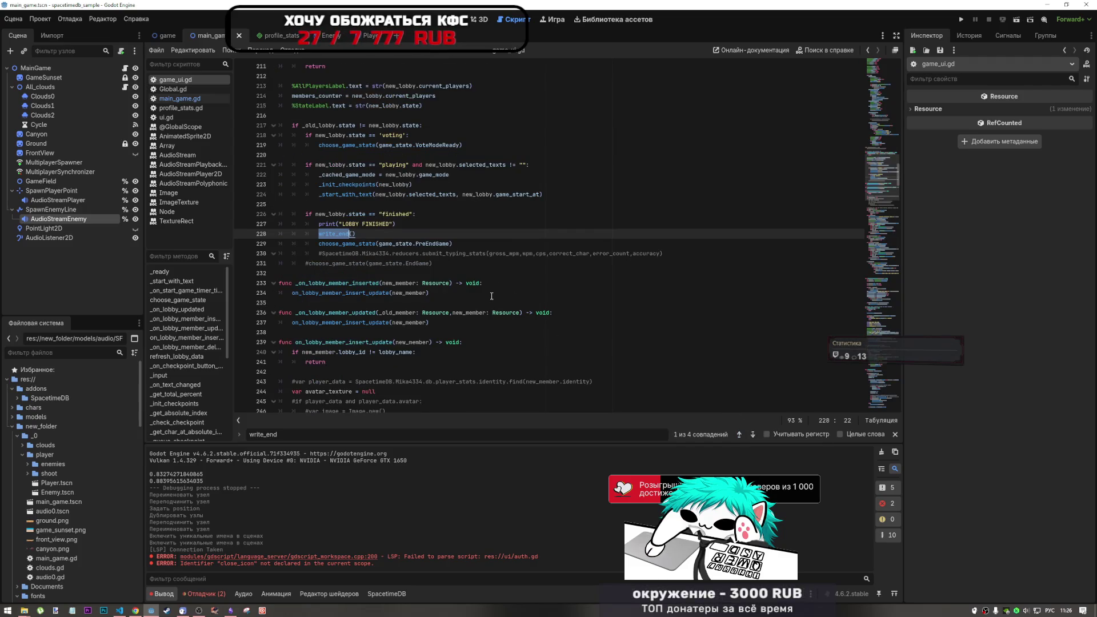
mouse_move(372, 244)
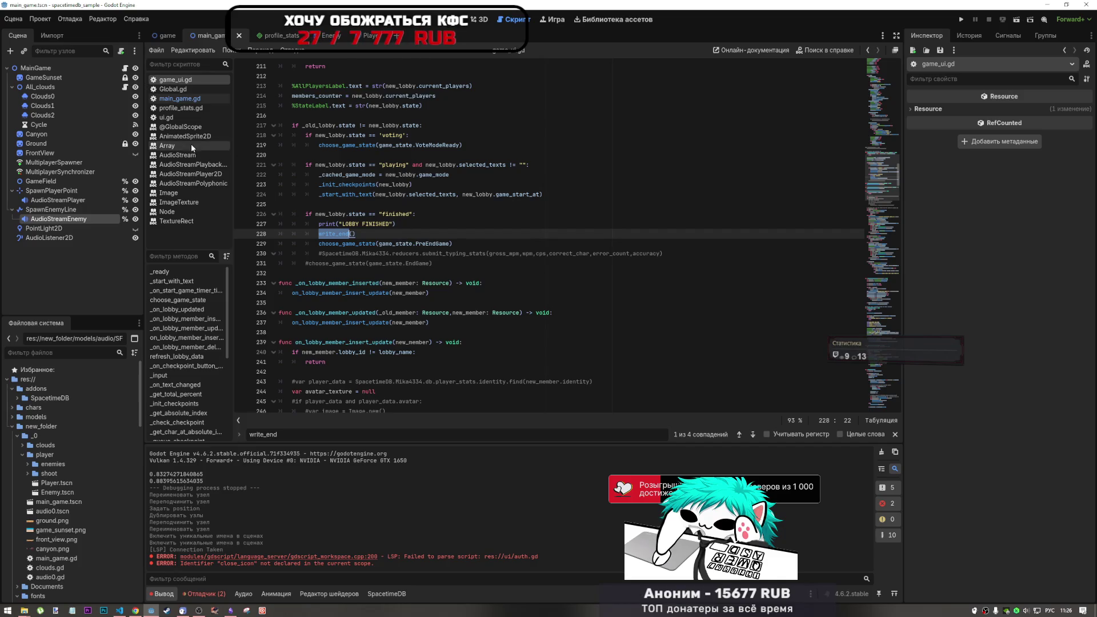
Step: Insert the on_lobby_member_insert_update call on a new line under if main_game: in game_ui.gd
left_click(179, 98)
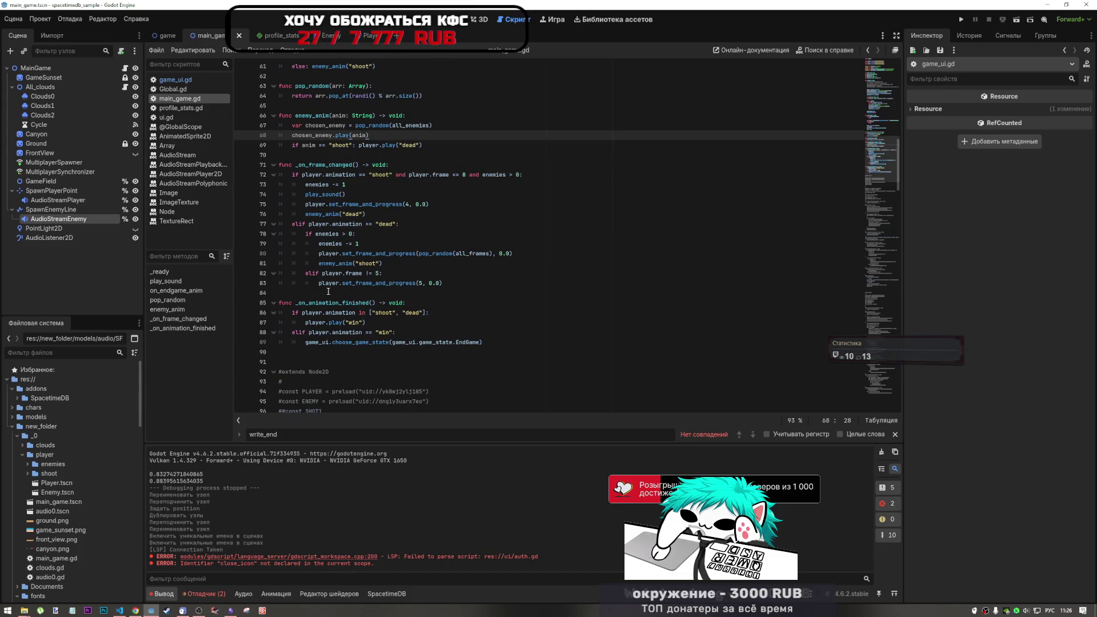
left_click(174, 80)
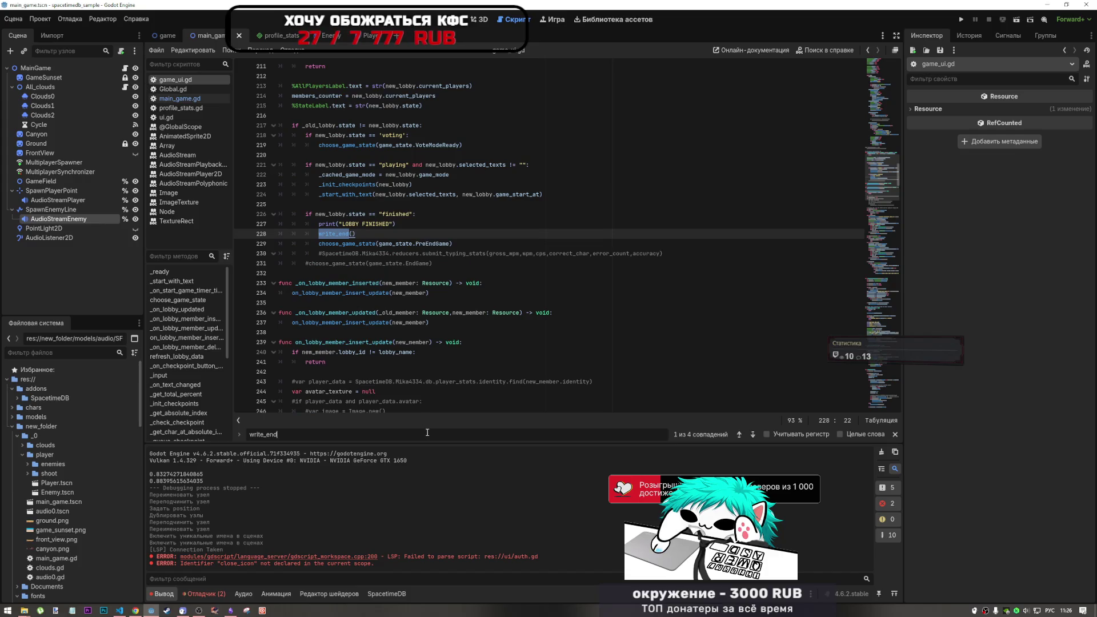
type("фтш")
key("BackSpace")
key("BackSpace")
key("BackSpace")
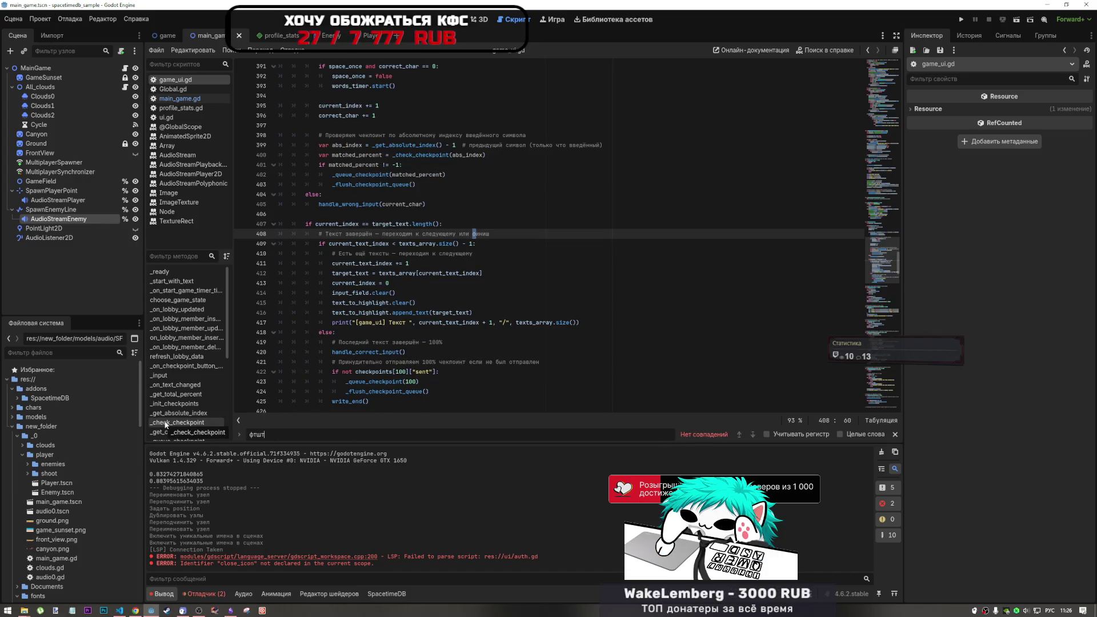
key("alt+shift")
type("anim")
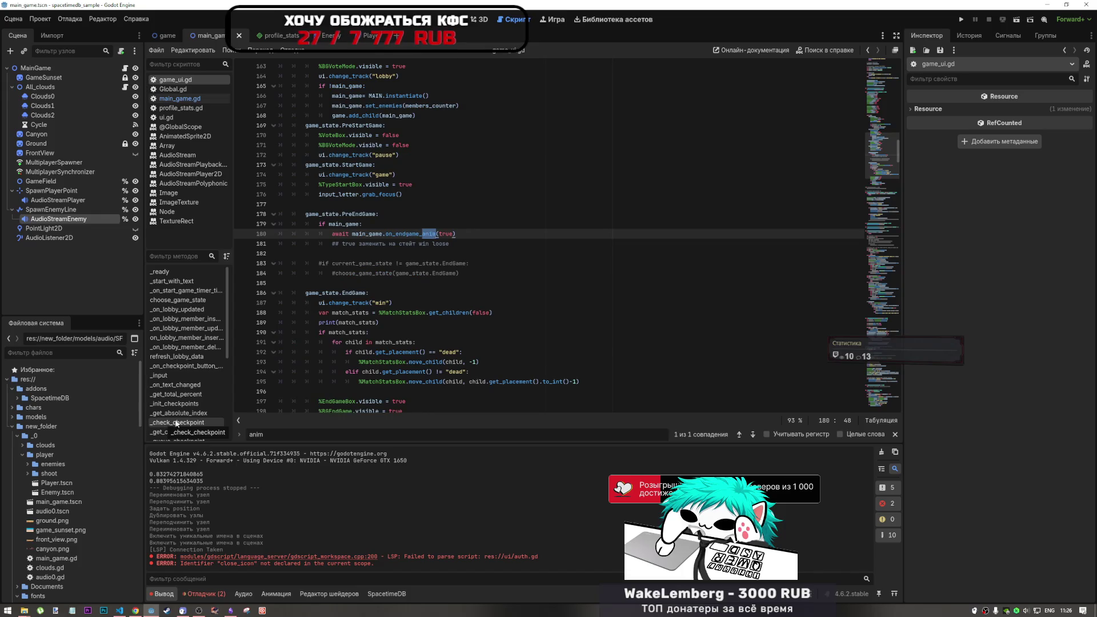
left_click(433, 224)
key("Return")
type("on_lobby_member_insert_update")
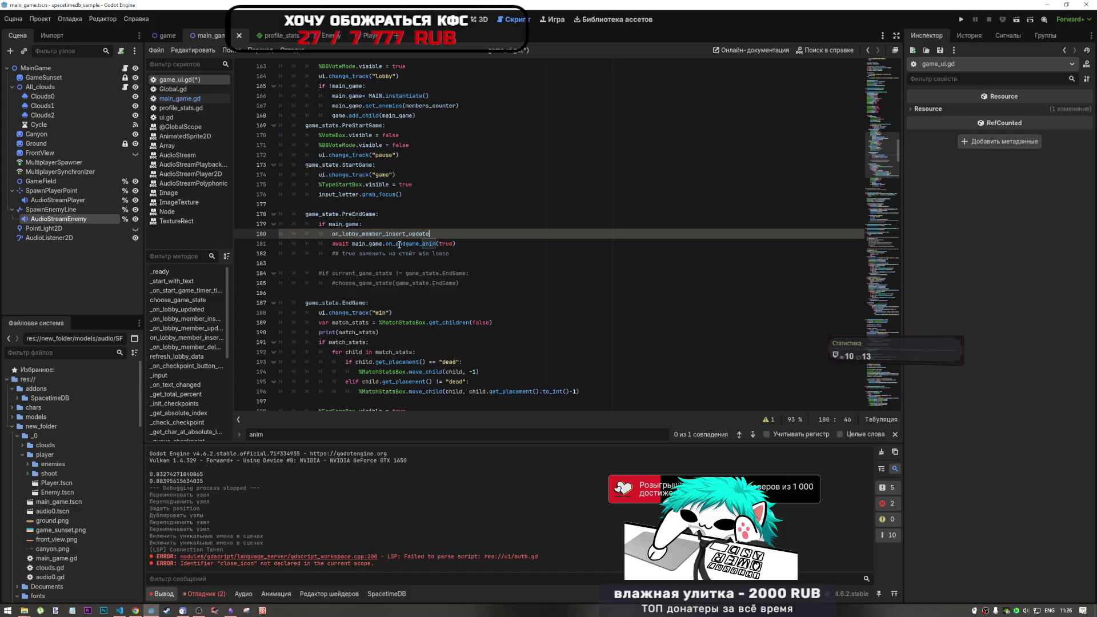
Step: In VS Code, select the assistant's two suggested my_member and won code lines
key("alt+Tab")
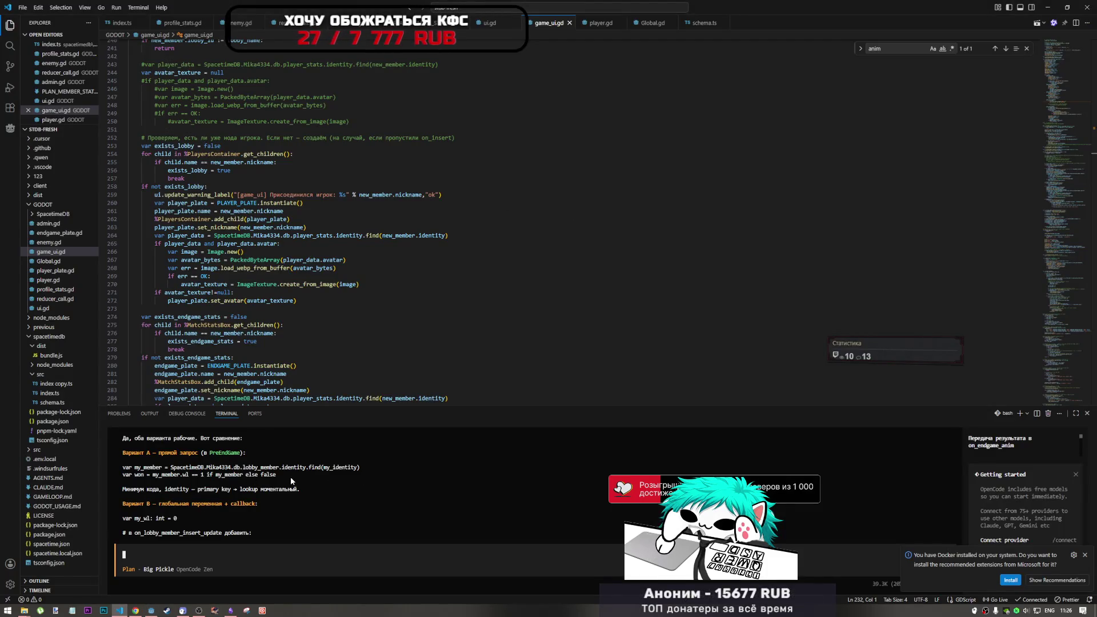
left_click_drag(290, 477, 133, 469)
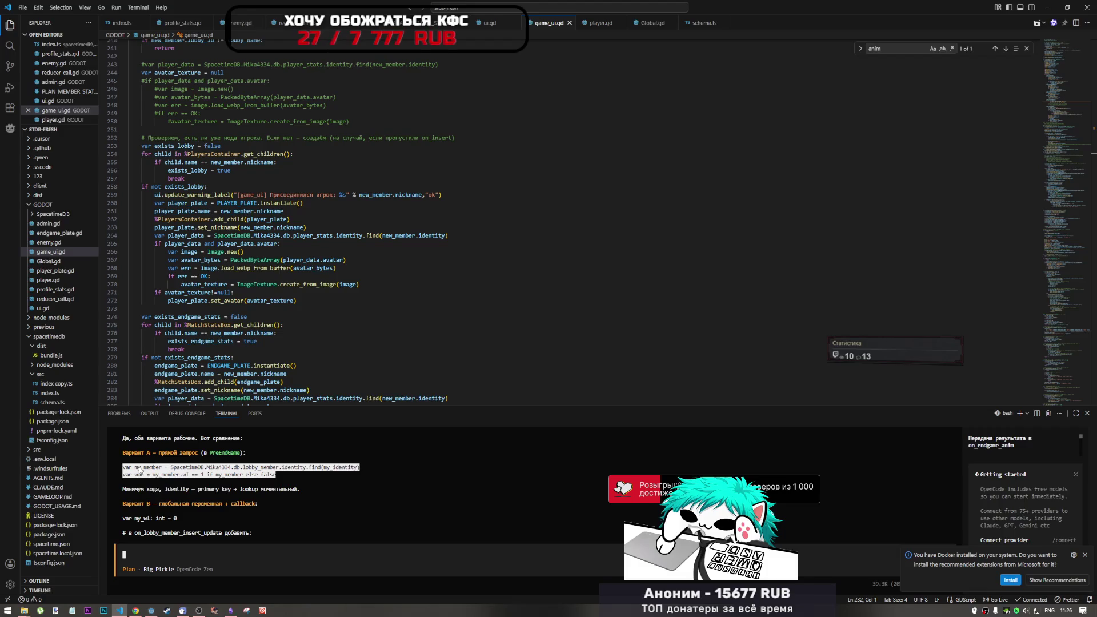
type("on_lobby_member_insert_update")
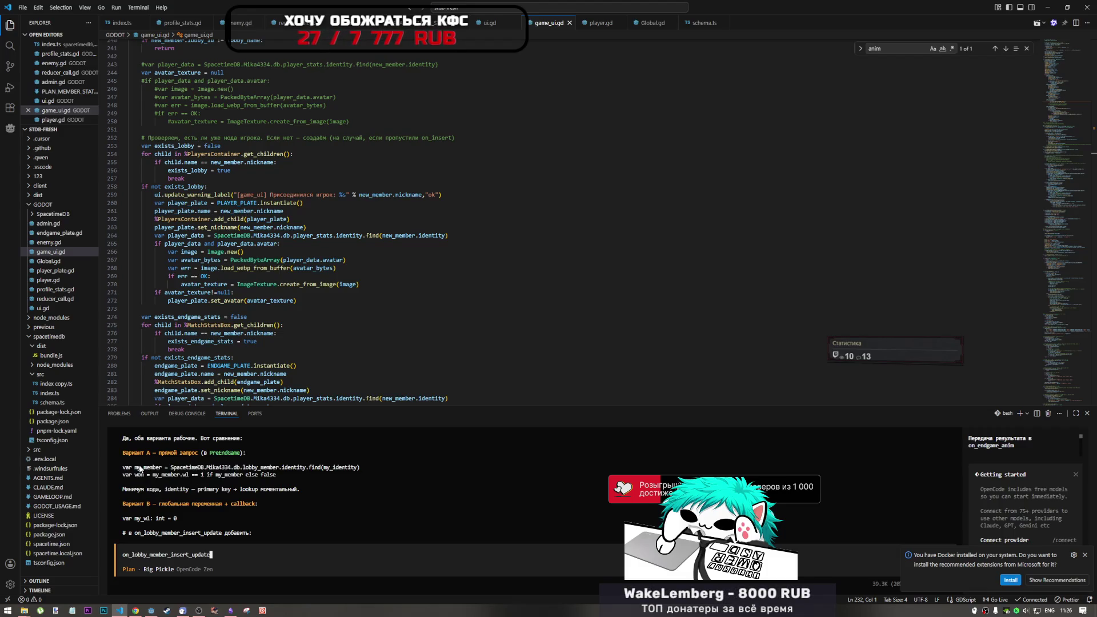
Step: Replace the placeholder call on line 180 with the my_member and won lines, indenting the won line
key("alt+Tab")
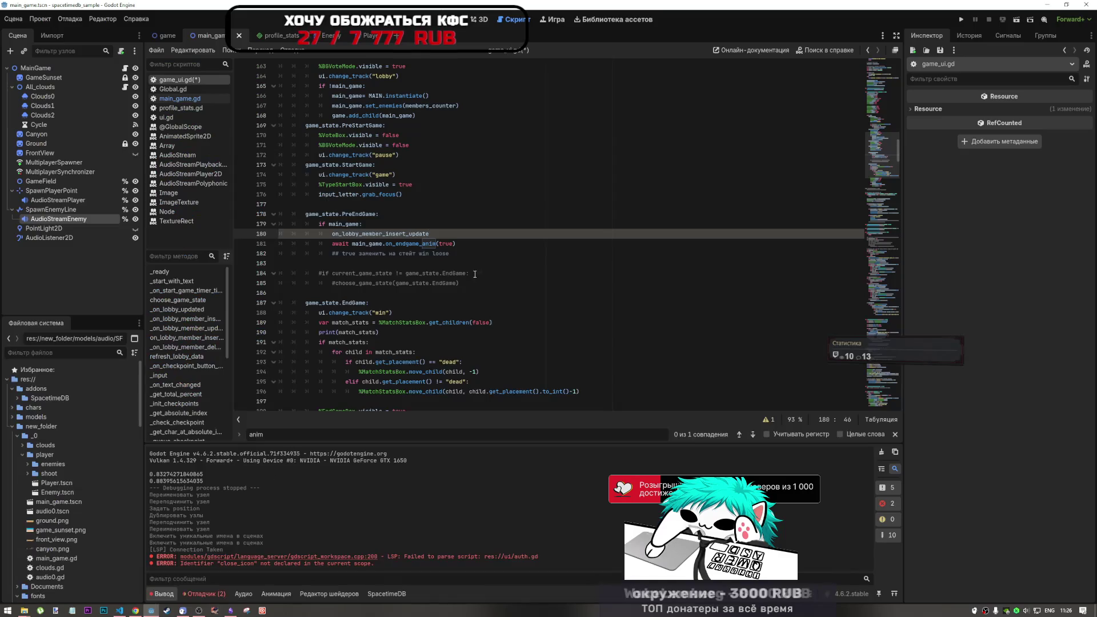
left_click_drag(431, 234, 333, 234)
key("ctrl+v")
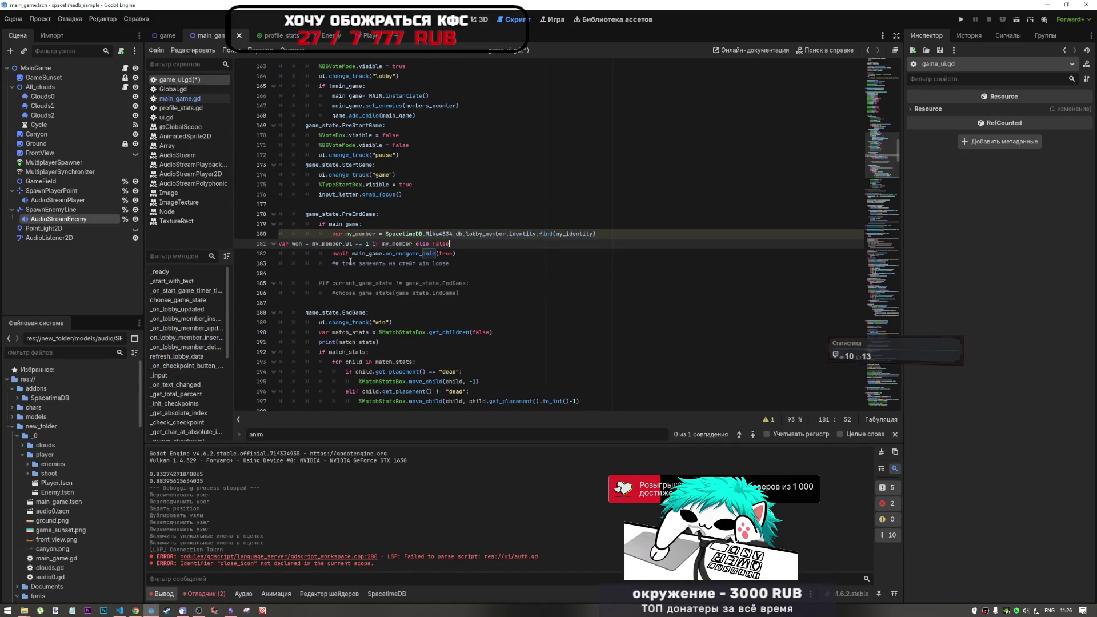
key("Home")
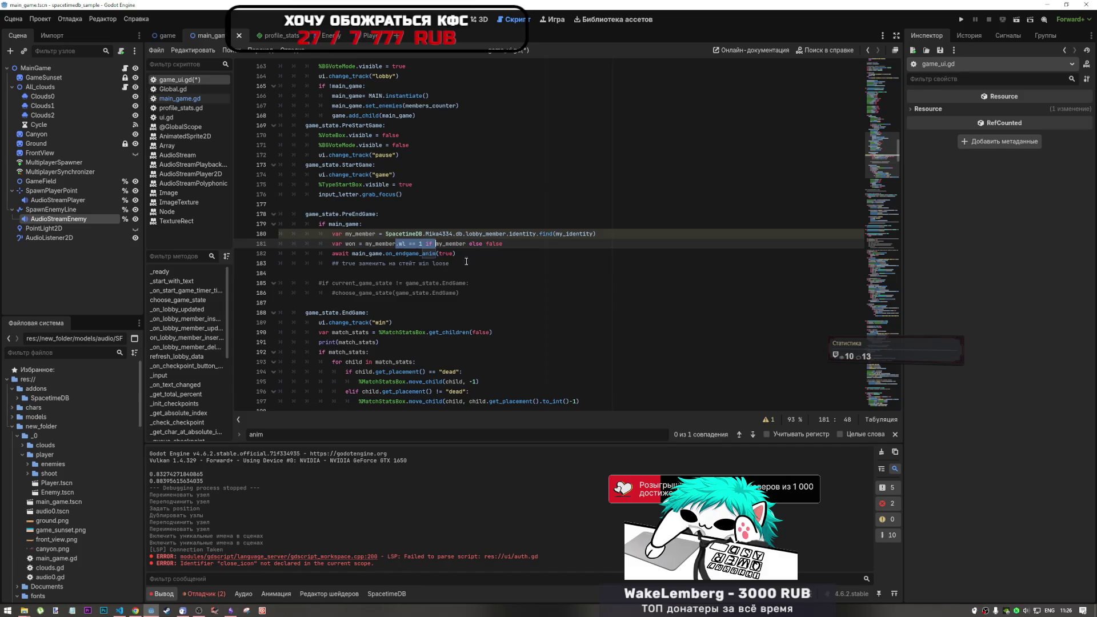
key("Tab")
key("Tab")
key("Tab")
left_click(486, 254)
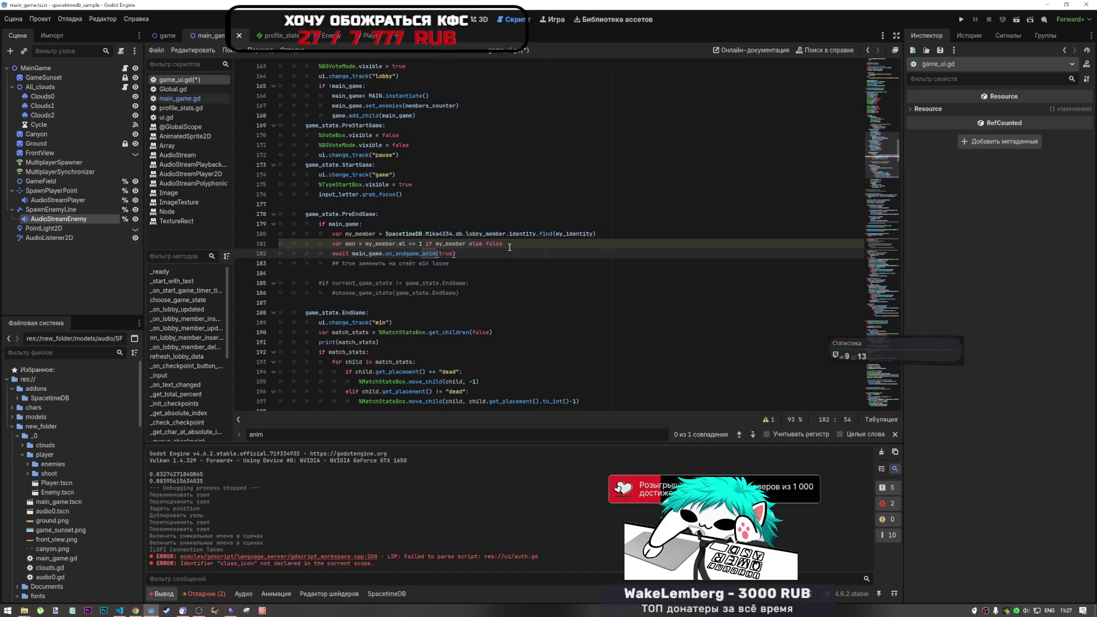
Step: Pass won instead of true to on_endgame_anim and save game_ui.gd
left_click_drag(503, 244, 419, 244)
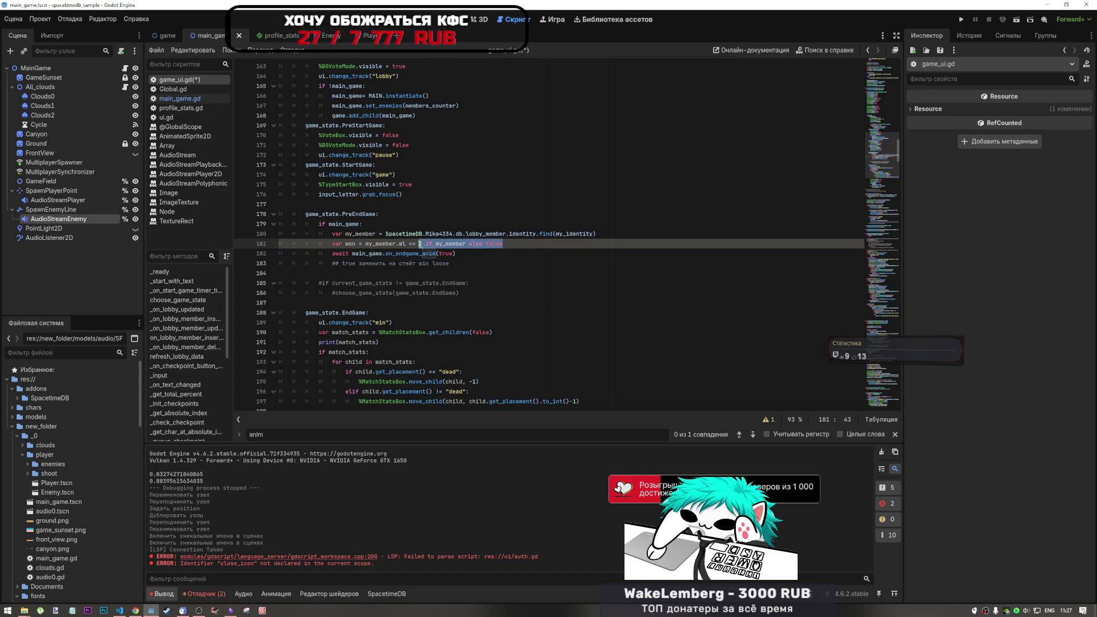
left_click(492, 246)
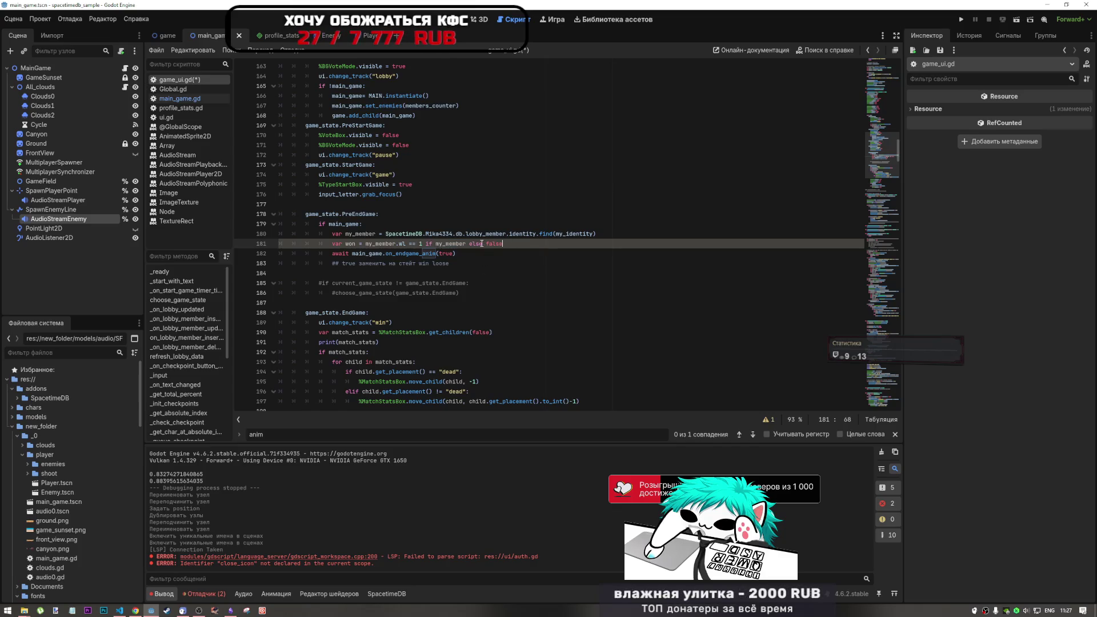
left_click_drag(503, 244, 366, 243)
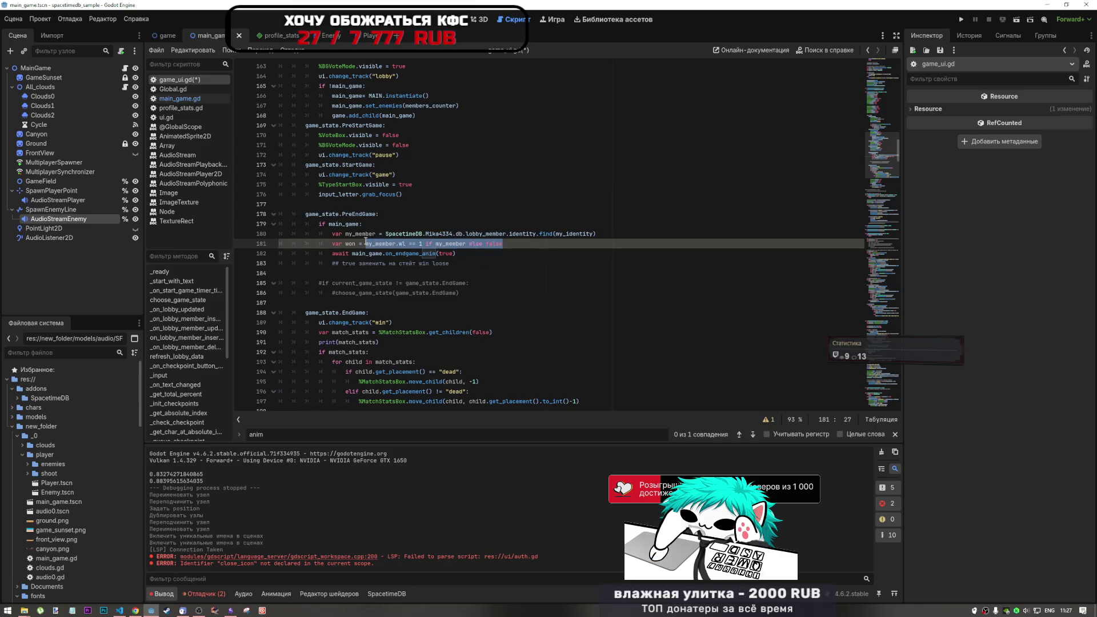
double_click(350, 243)
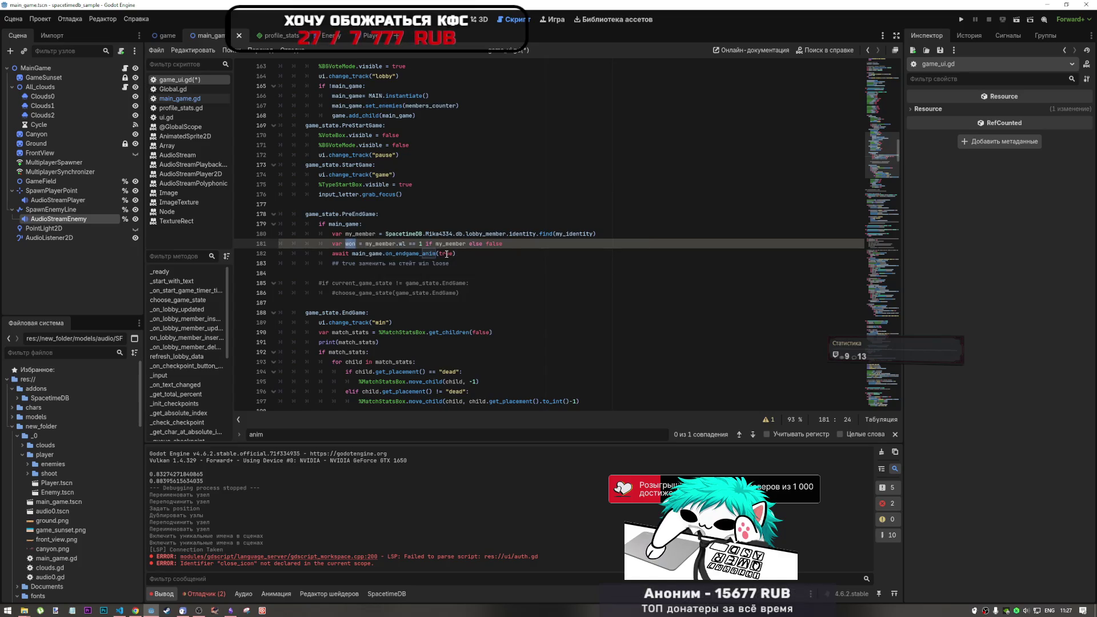
double_click(446, 254)
type("won")
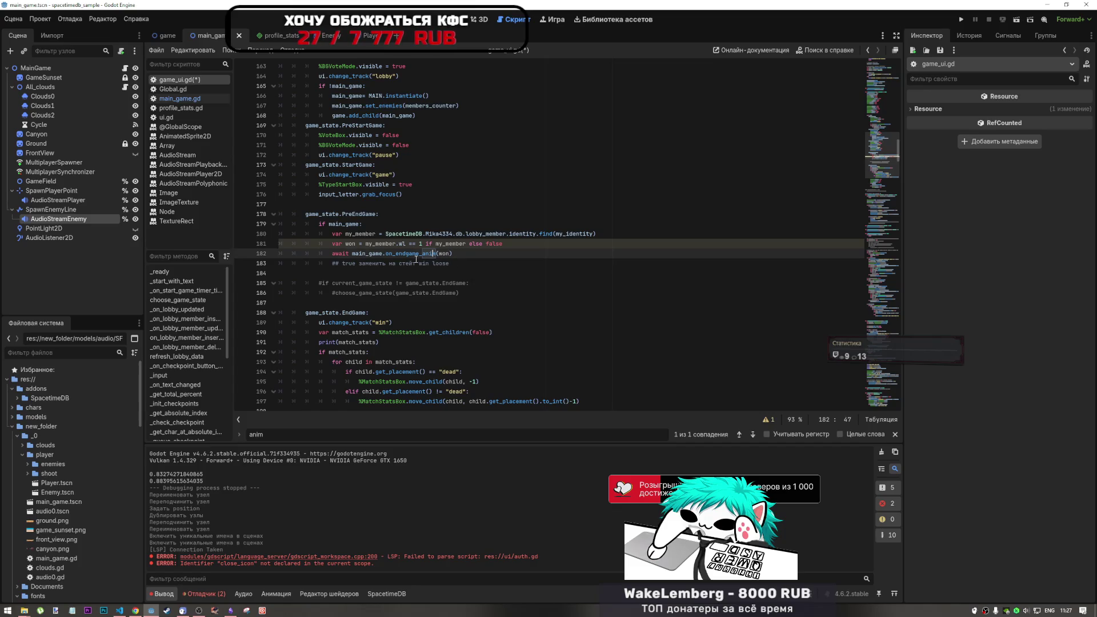
key("Down")
key("ctrl+s")
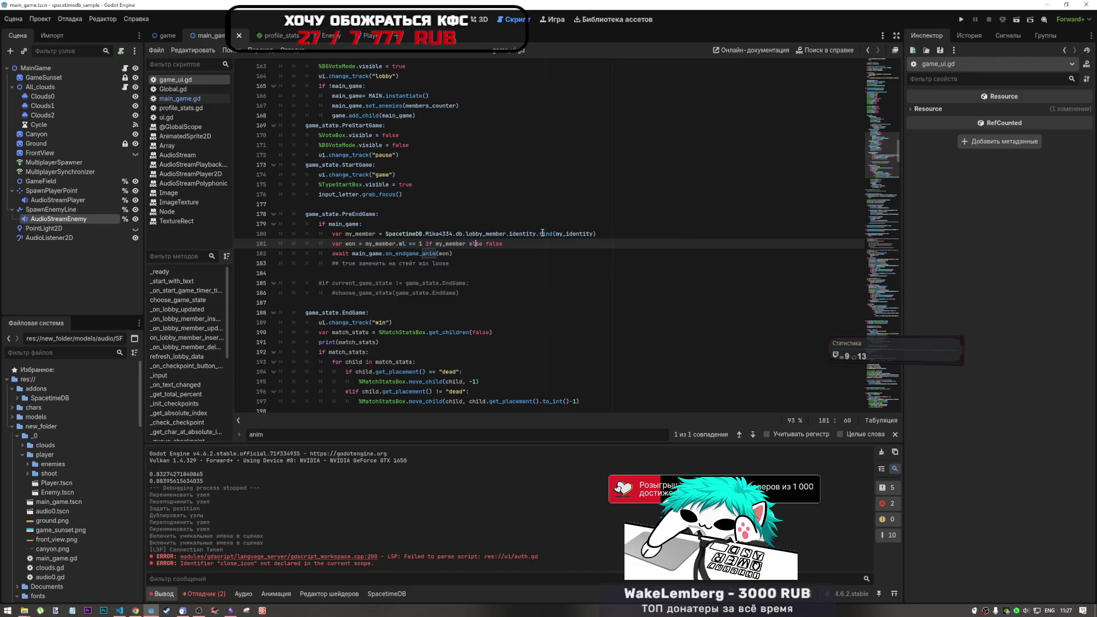
Step: Try moving await from the endgame call to line 180, then undo it after the new warning
mouse_move(543, 233)
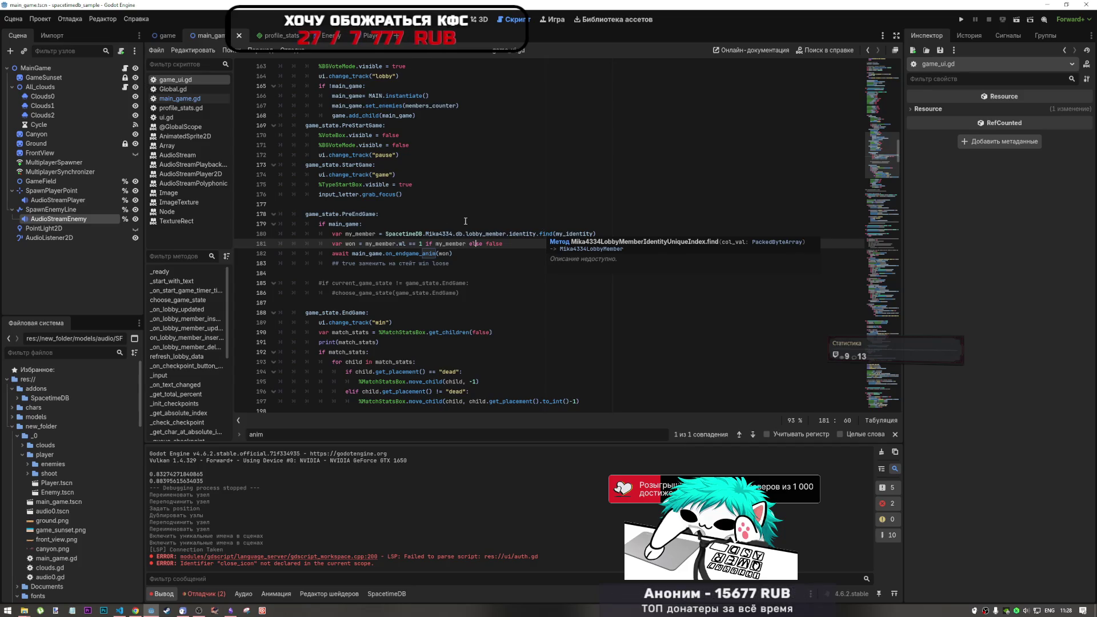
double_click(342, 254)
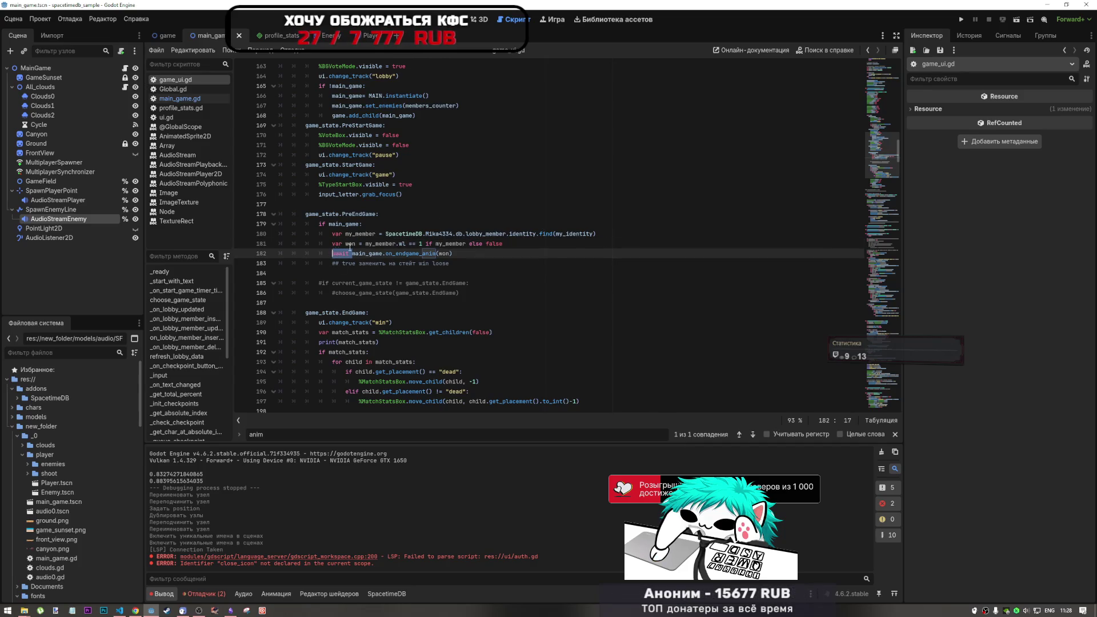
key("Delete")
key("Delete")
left_click(386, 234)
type("await")
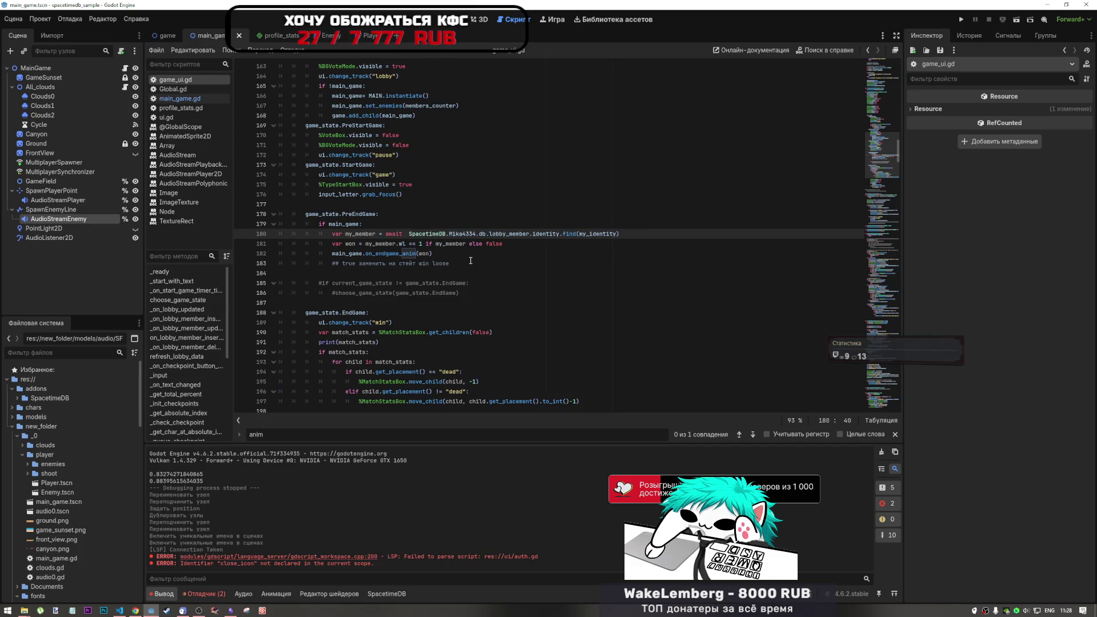
left_click(490, 296)
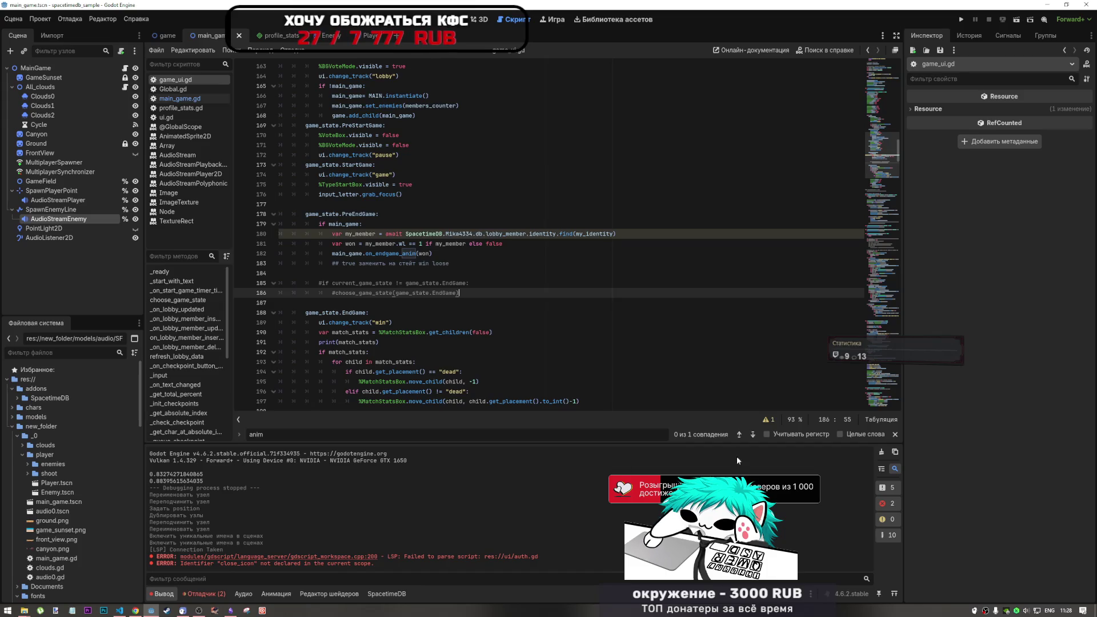
left_click(763, 421)
key("ctrl+z")
key("ctrl+z")
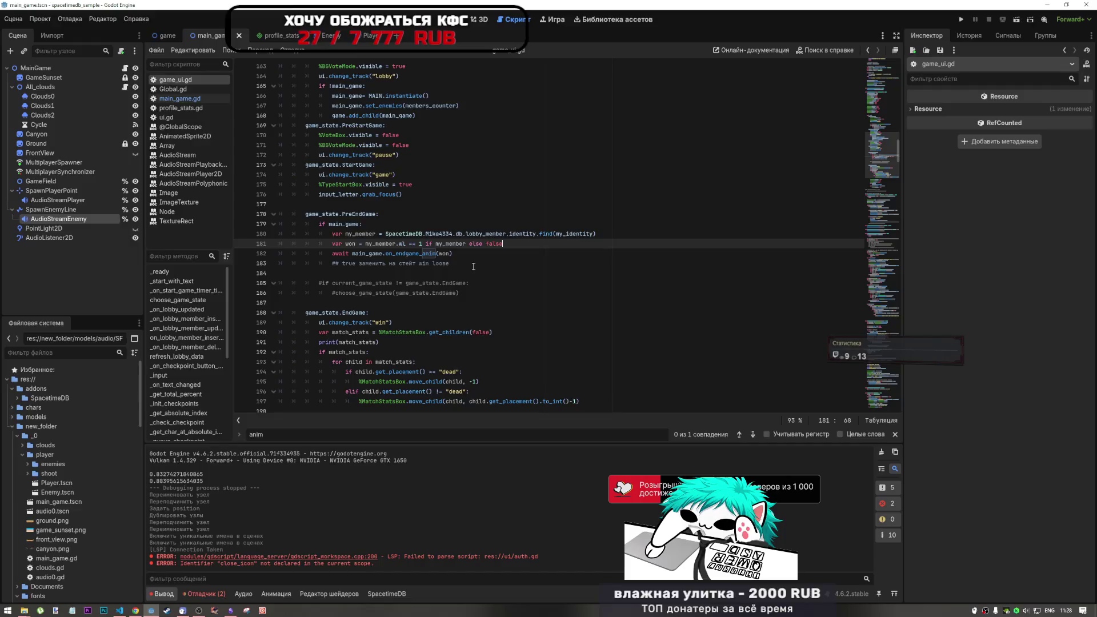
Step: Delete the outdated true-replacement comment line and clear the Output log
left_click(241, 268)
key("shift+Up")
key("BackSpace")
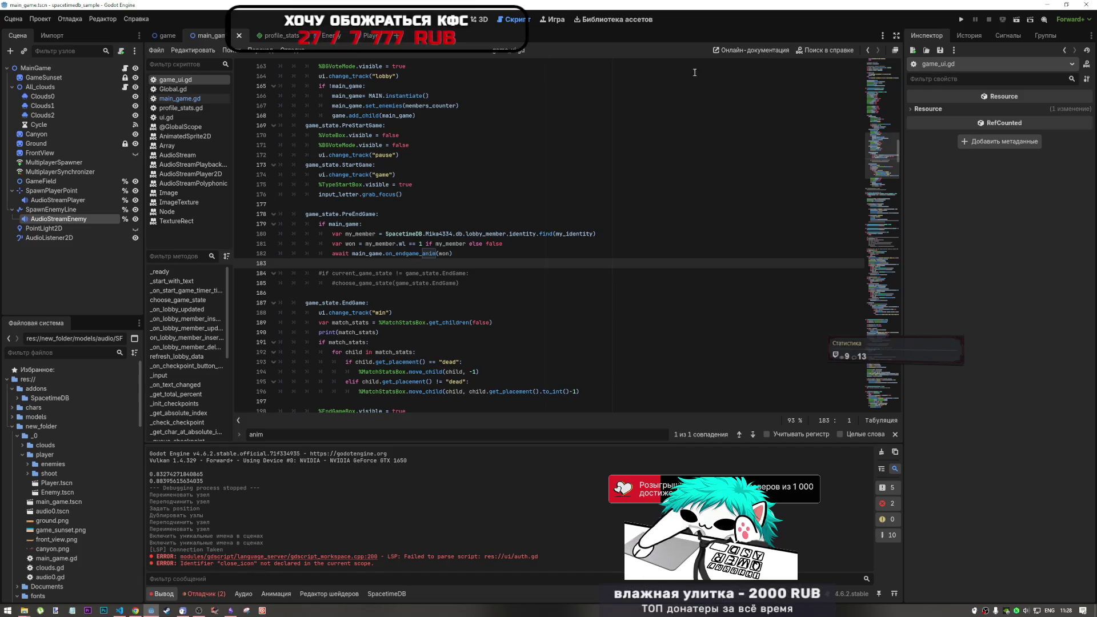
left_click(882, 452)
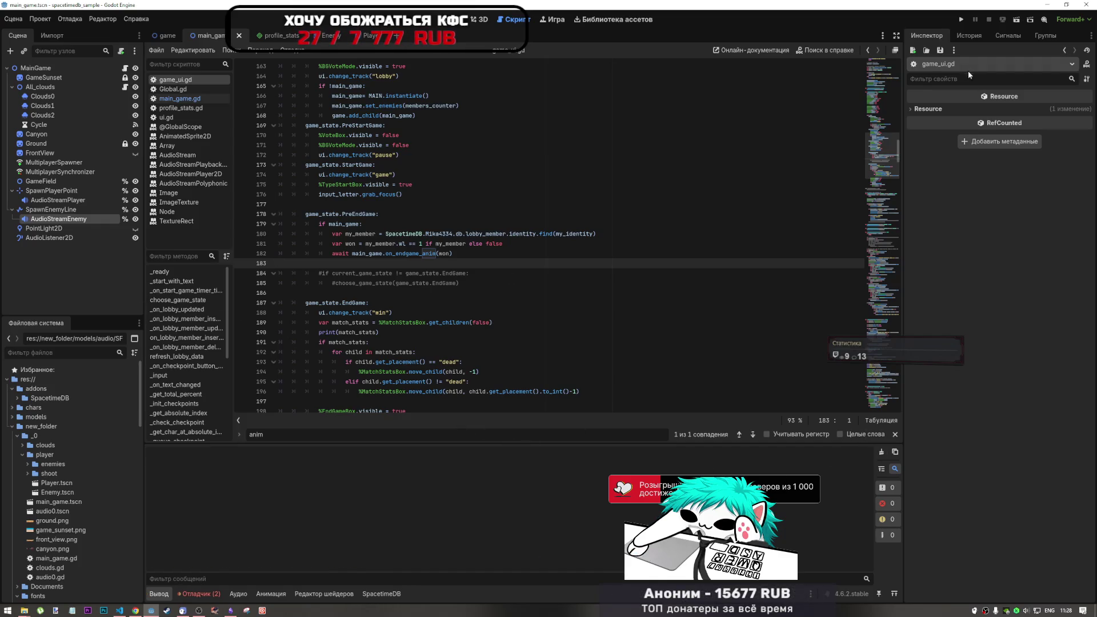
Step: Run the project, type and erase a test nickname, then stop the game
left_click(961, 20)
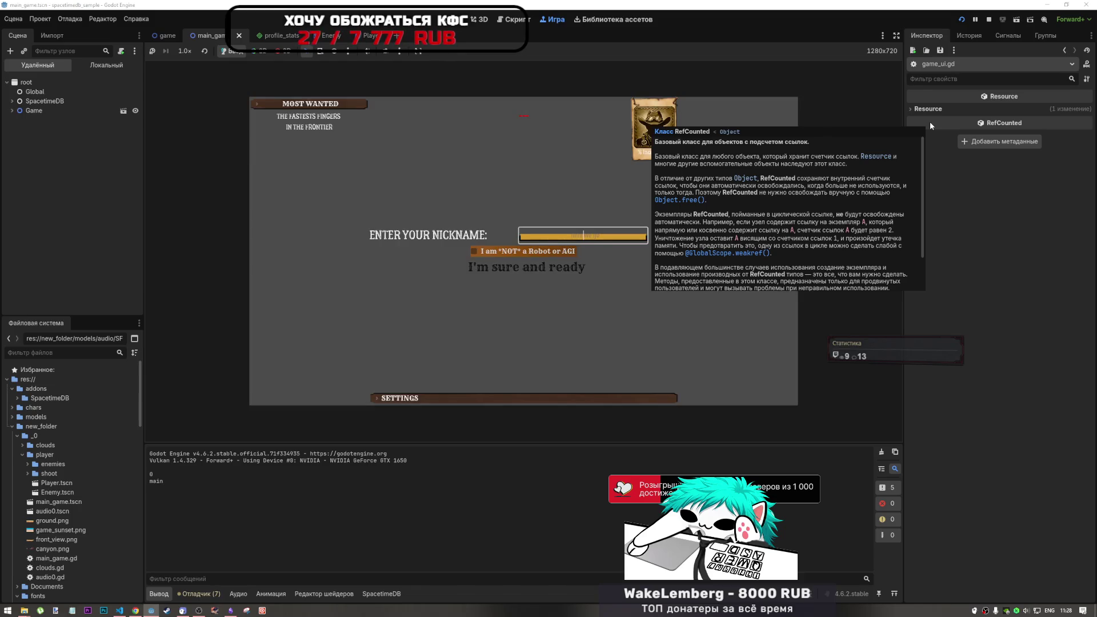
key("alt+shift")
type("Выа")
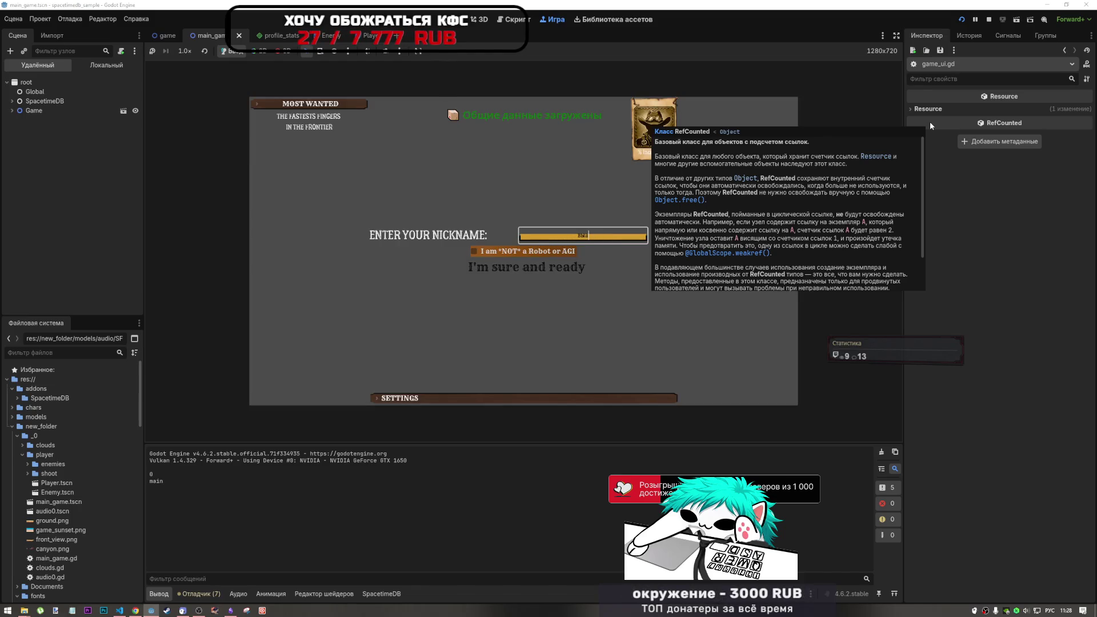
key("BackSpace")
key("BackSpace")
key("BackSpace")
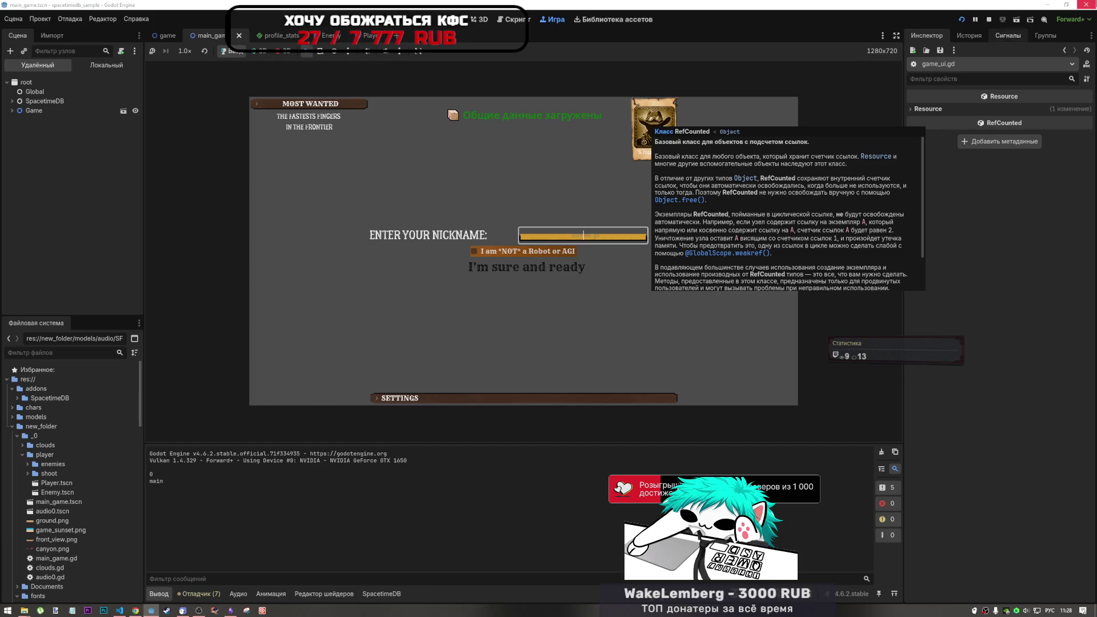
left_click(989, 19)
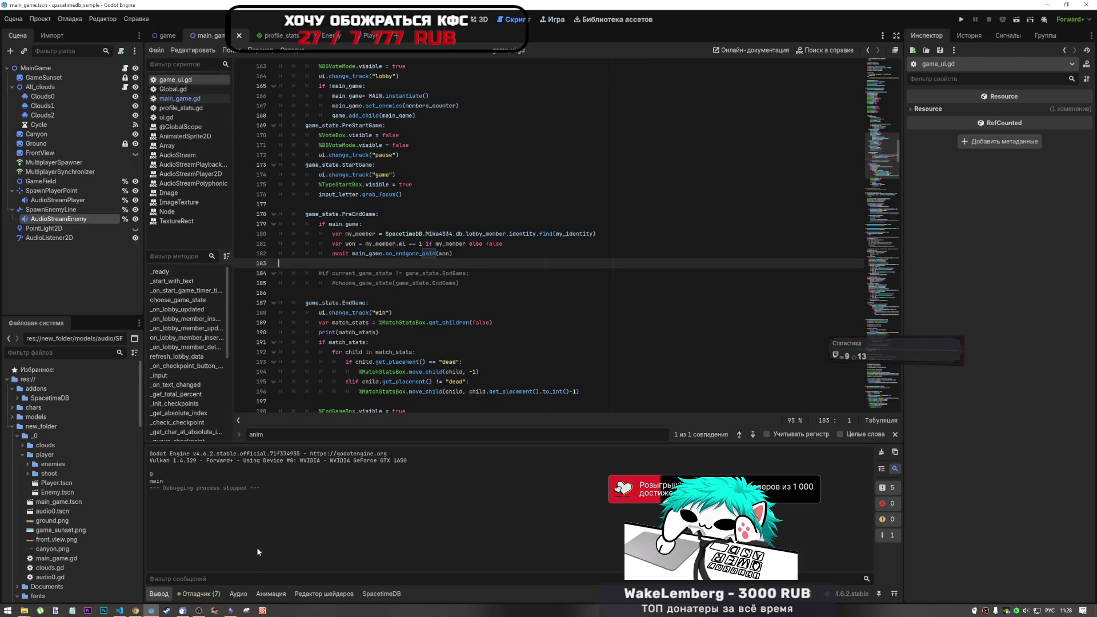
Step: Show the Master, Music and SFX audio bus mixer, then switch to the YouTube browser
left_click(239, 594)
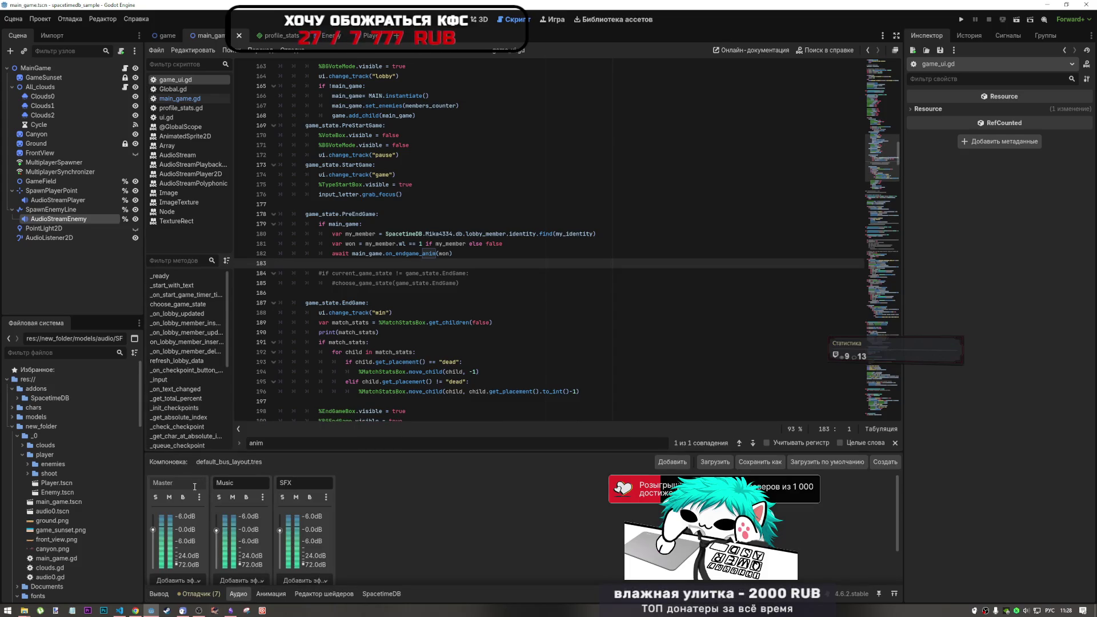
mouse_move(141, 610)
left_click(138, 588)
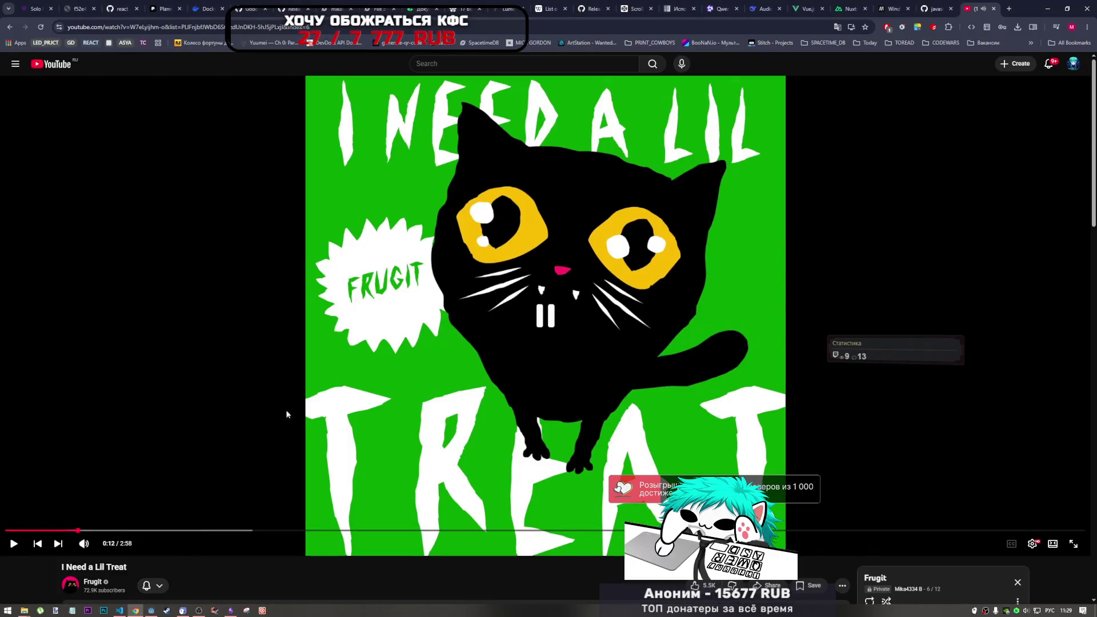
Step: Bring the Godot editor back in front of YouTube, showing game_ui.gd's PreEndGame code
mouse_move(151, 610)
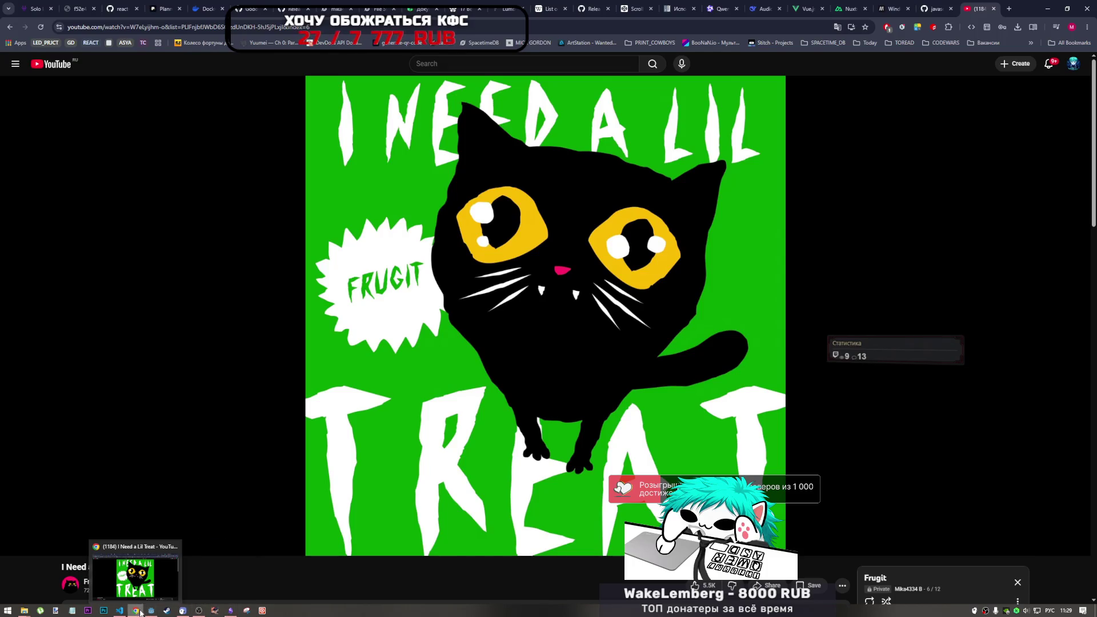
left_click(149, 578)
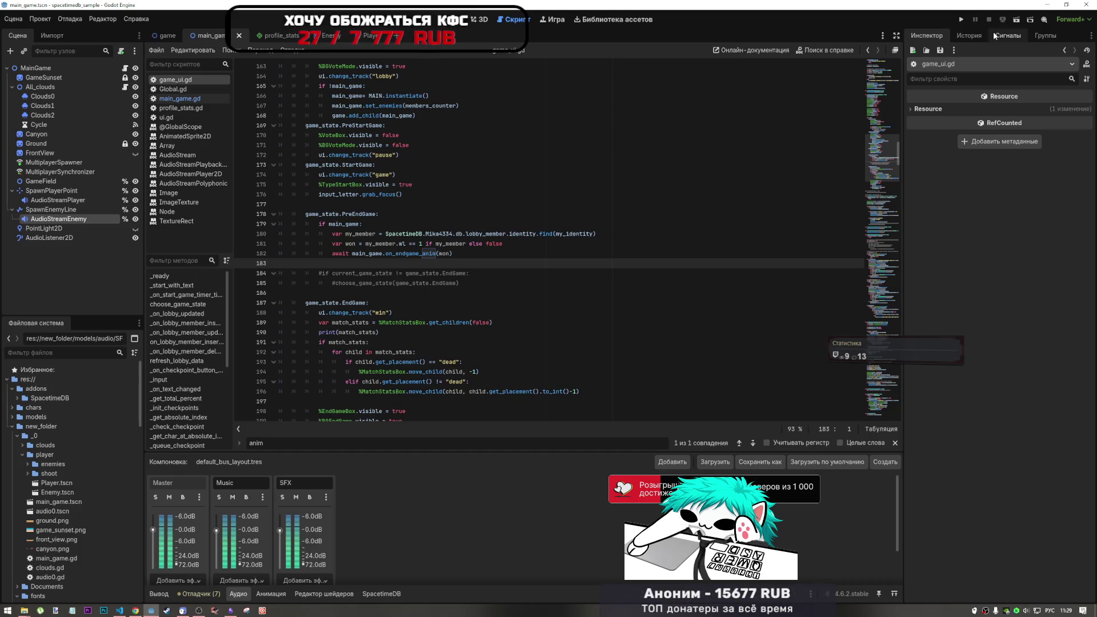
Step: Mute the Master bus, run the project through login to the Print Cowboys main menu, then stop it
left_click(169, 497)
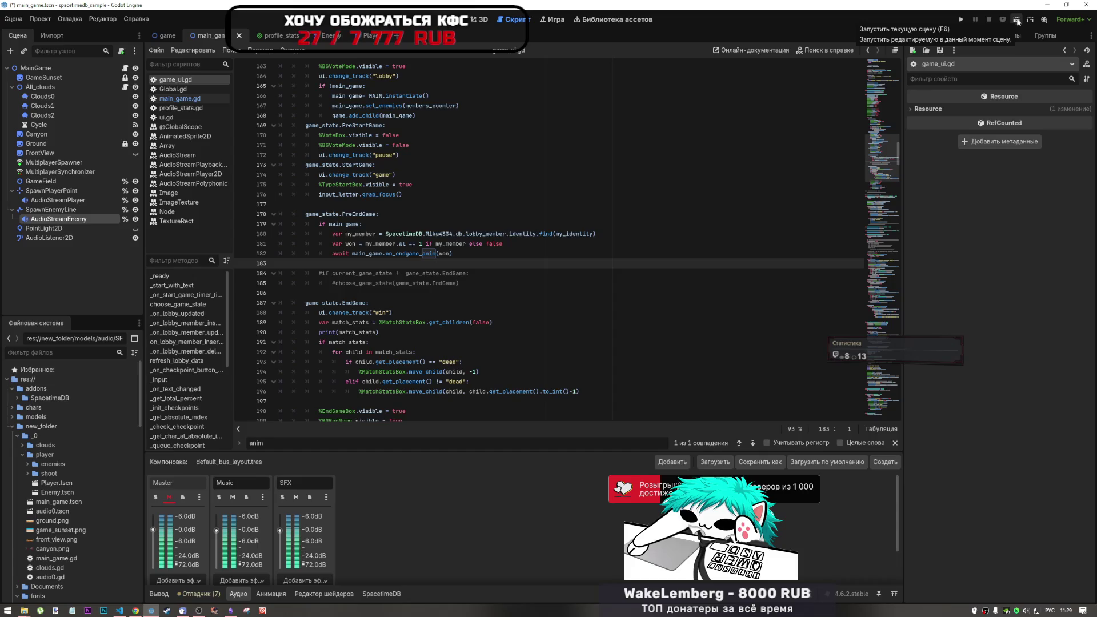
left_click(1018, 22)
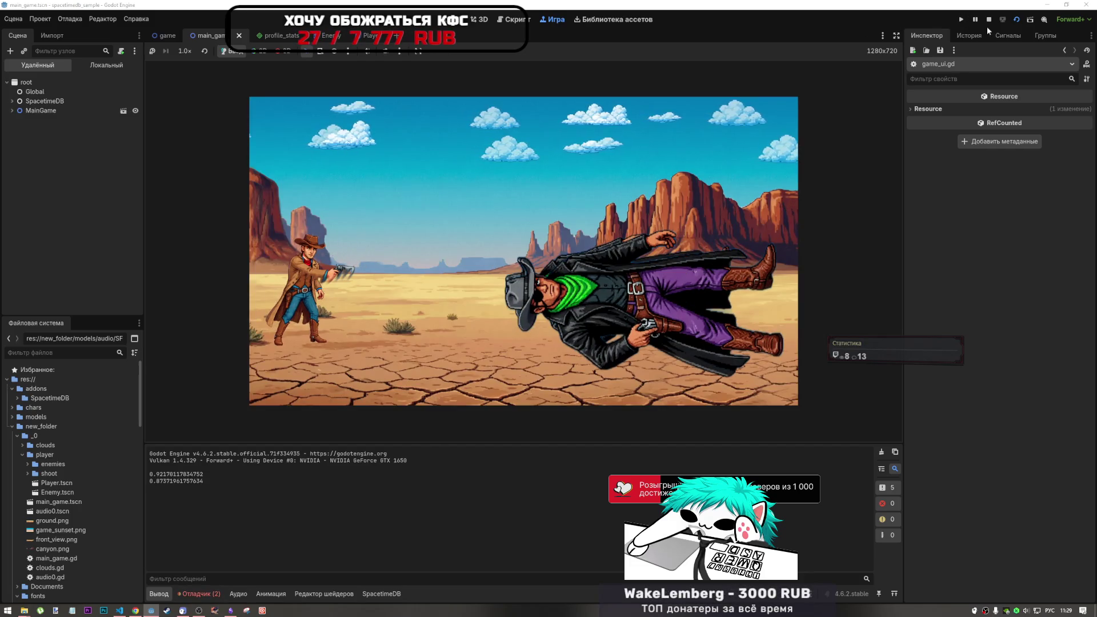
left_click(961, 23)
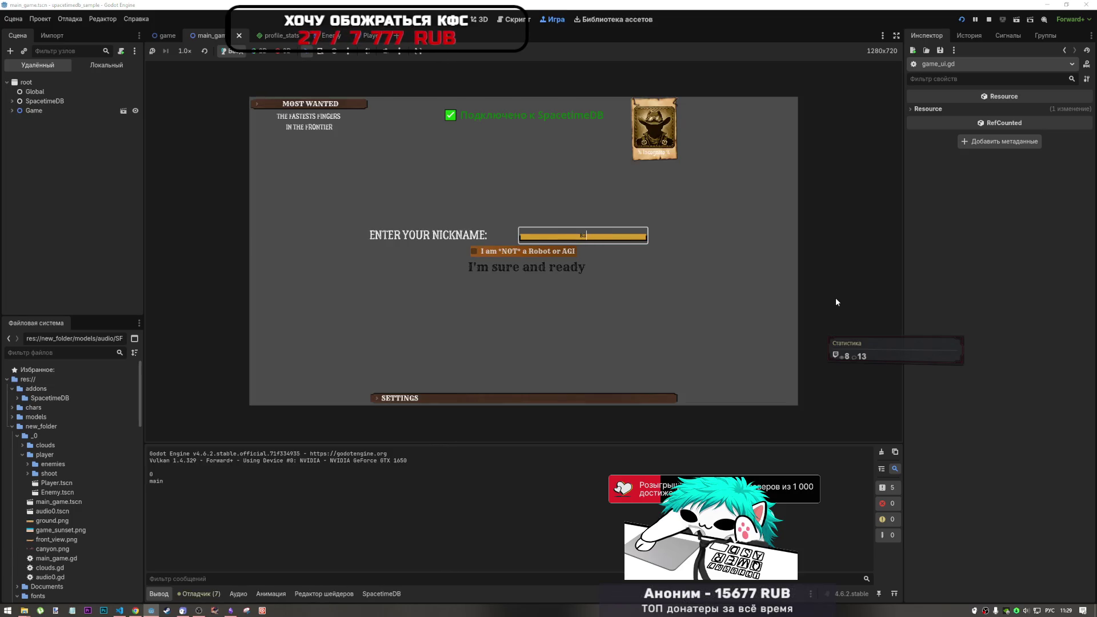
key("alt+shift")
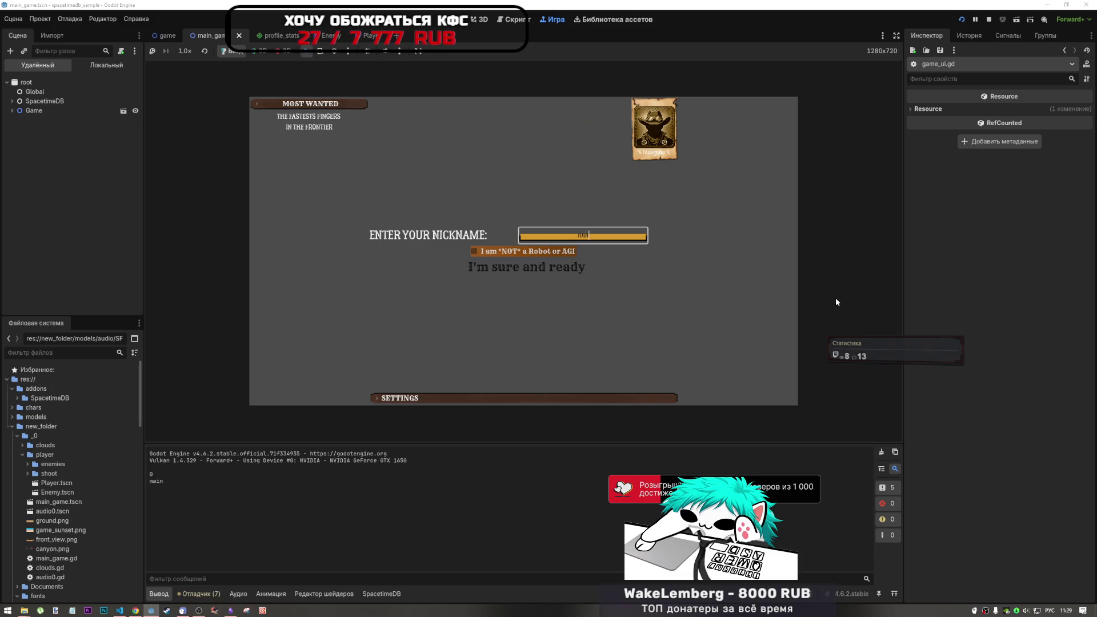
left_click(474, 251)
left_click(525, 267)
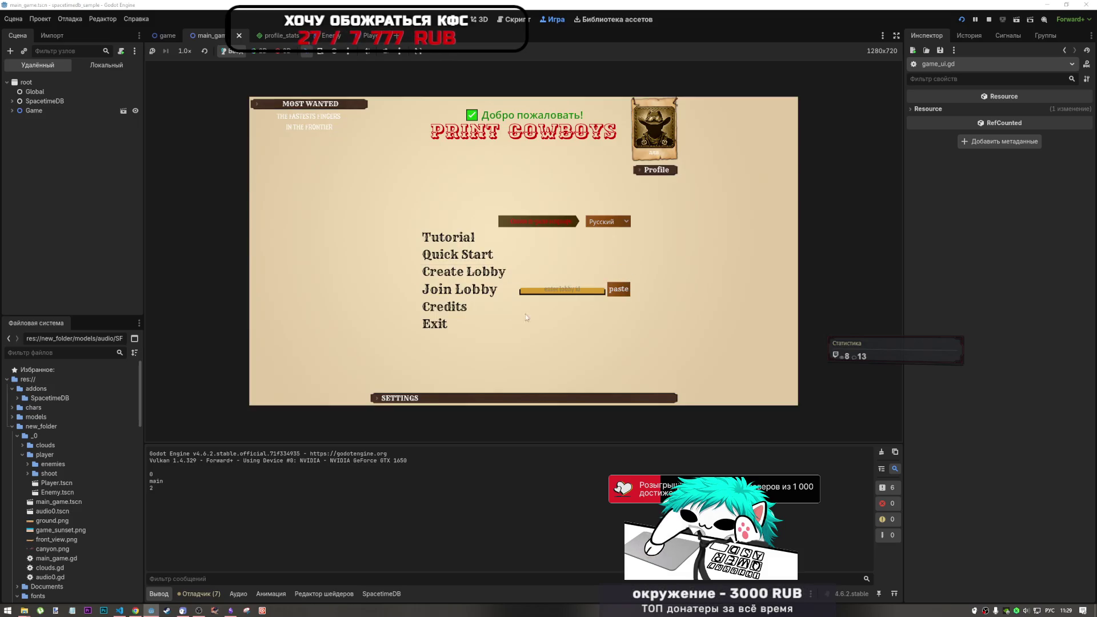
mouse_move(230, 609)
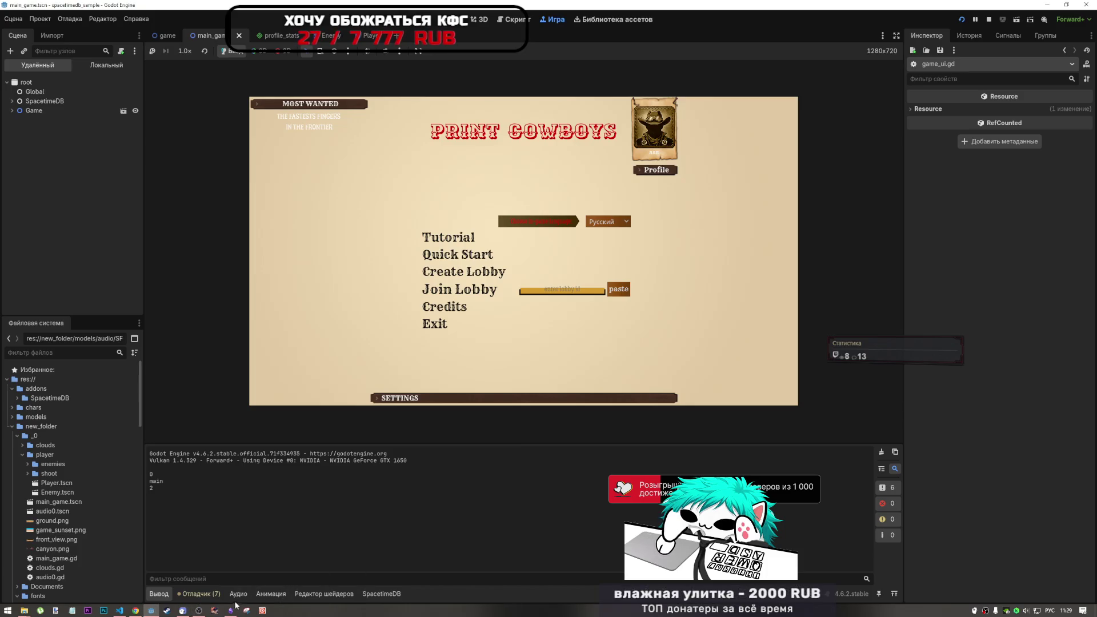
key("F8")
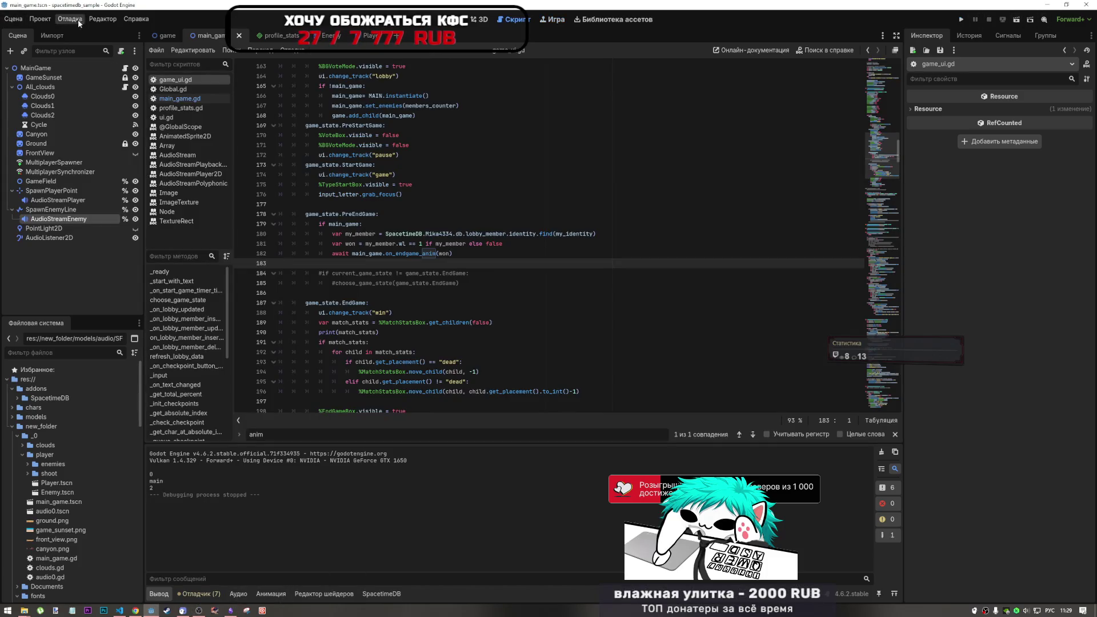
left_click(75, 21)
Step: Enable Run Multiple Instances, launch the project, and log in to both game windows
left_click(106, 146)
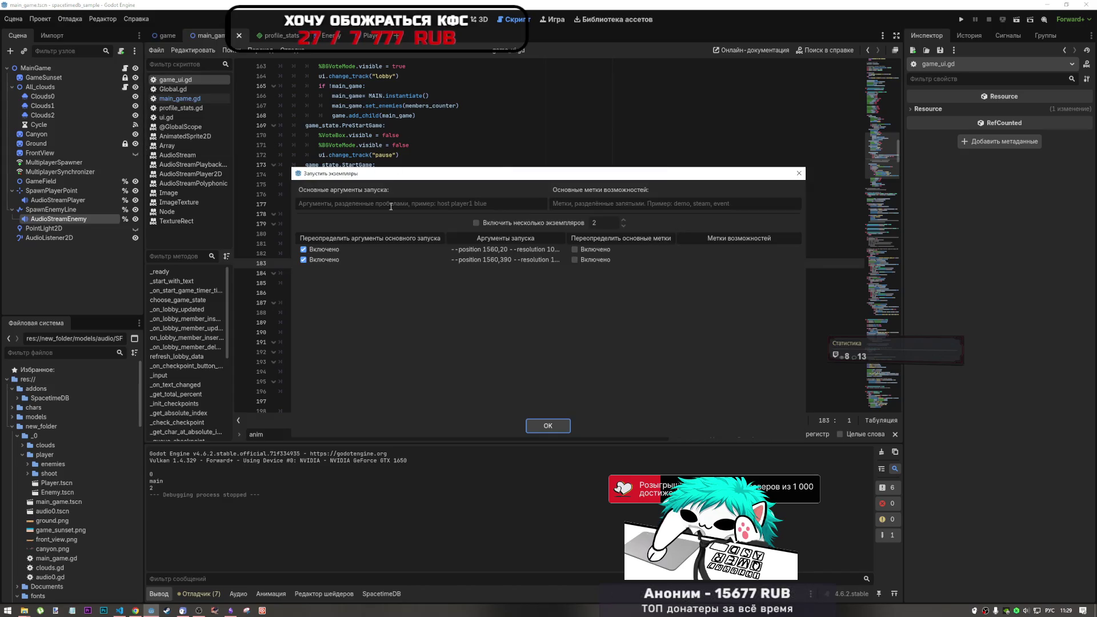
left_click(548, 427)
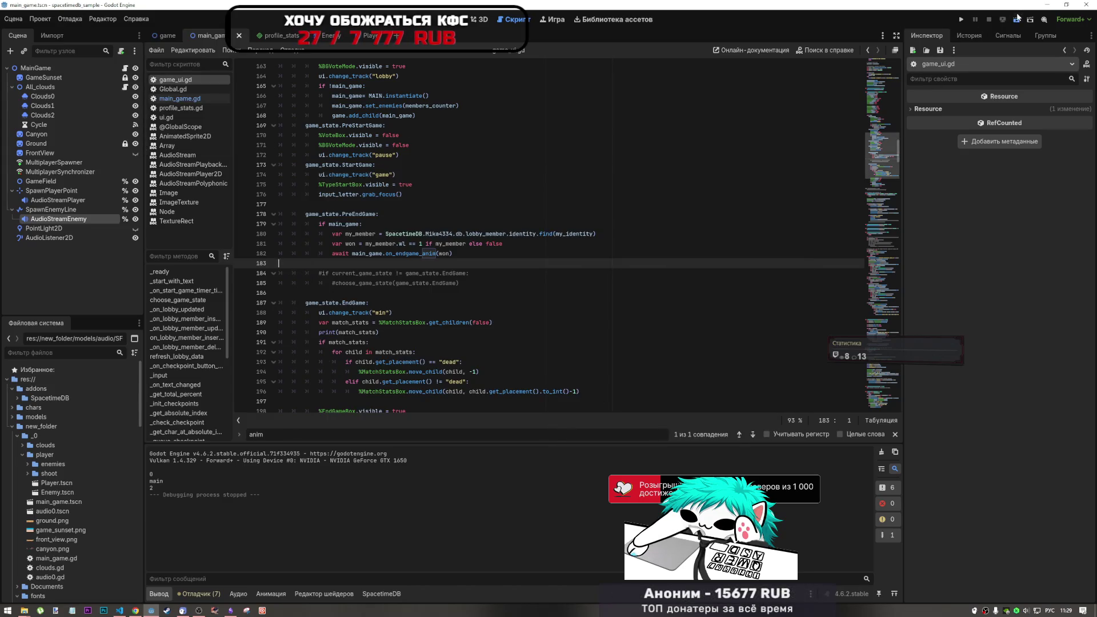
left_click(1018, 18)
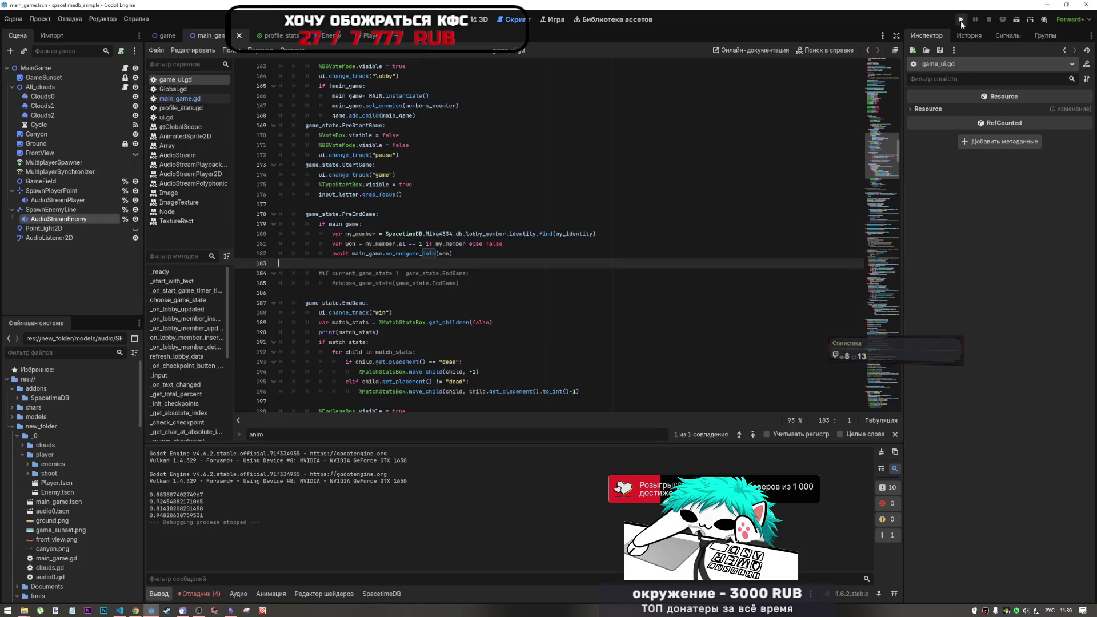
left_click(962, 22)
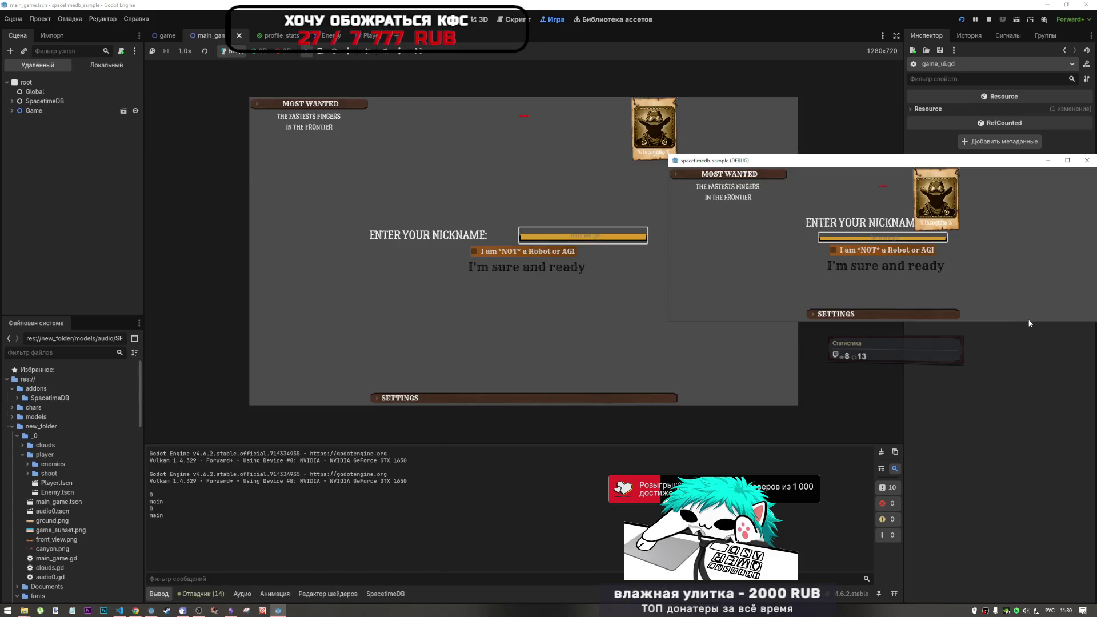
left_click_drag(1028, 322, 1004, 466)
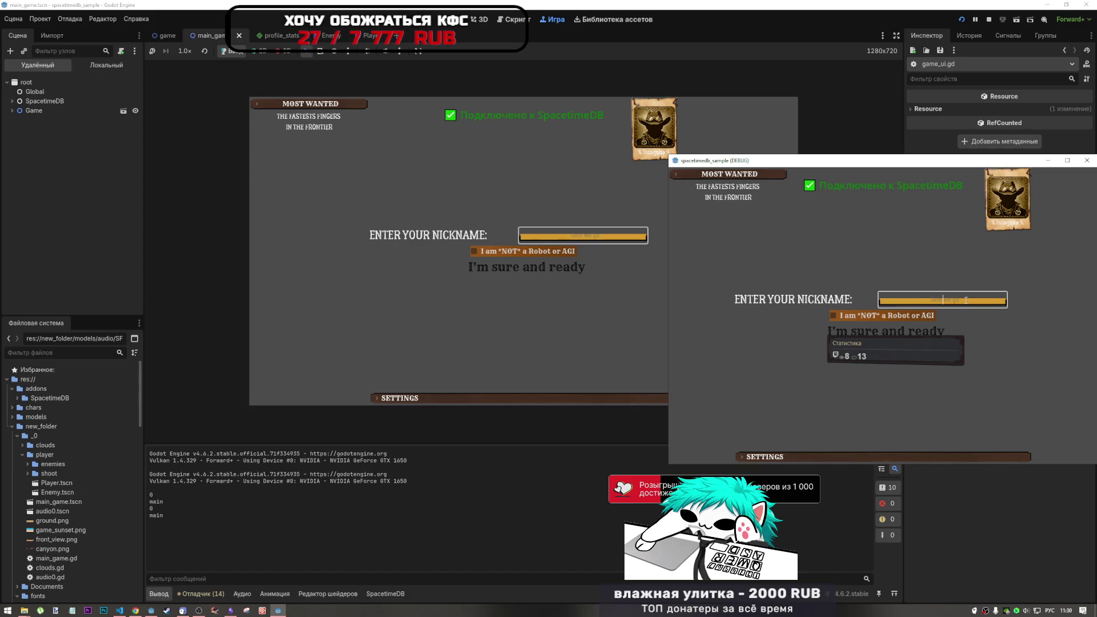
left_click(886, 330)
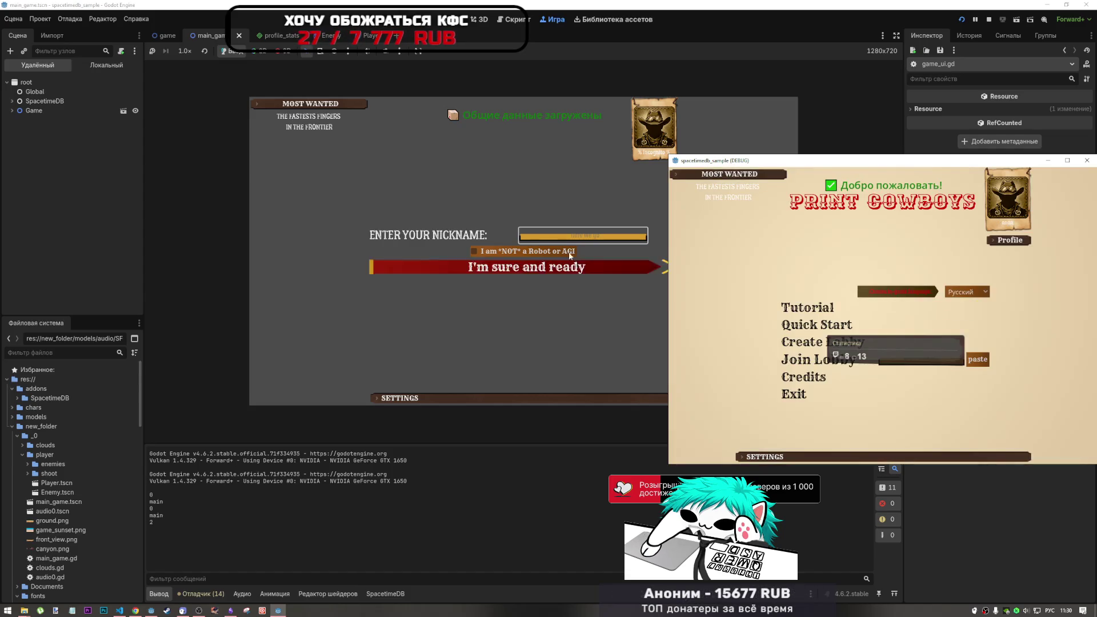
left_click(596, 236)
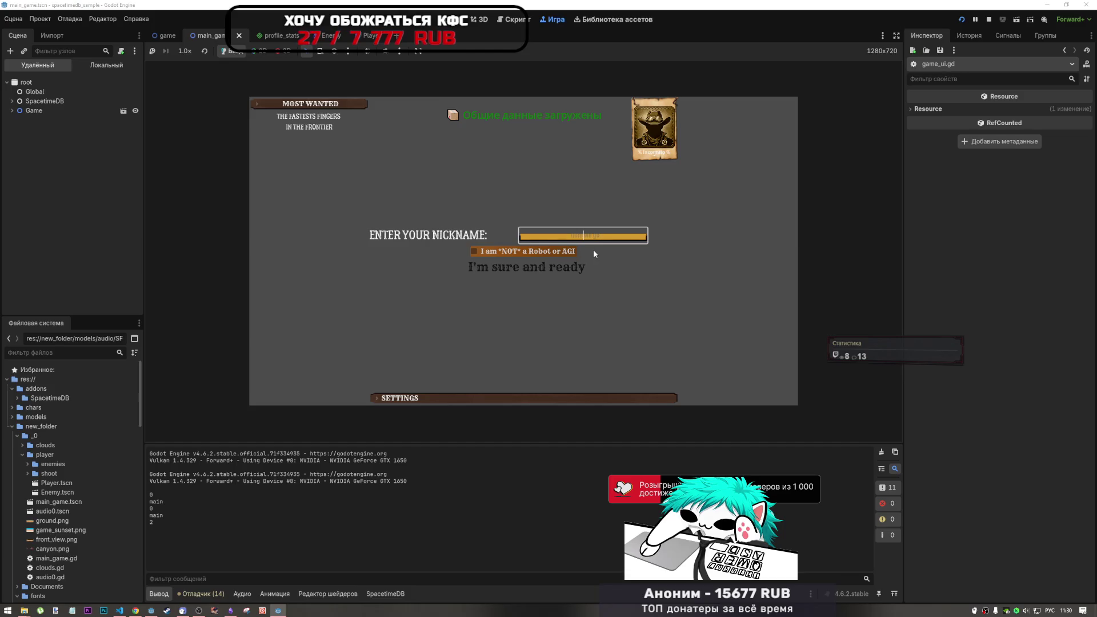
left_click(556, 252)
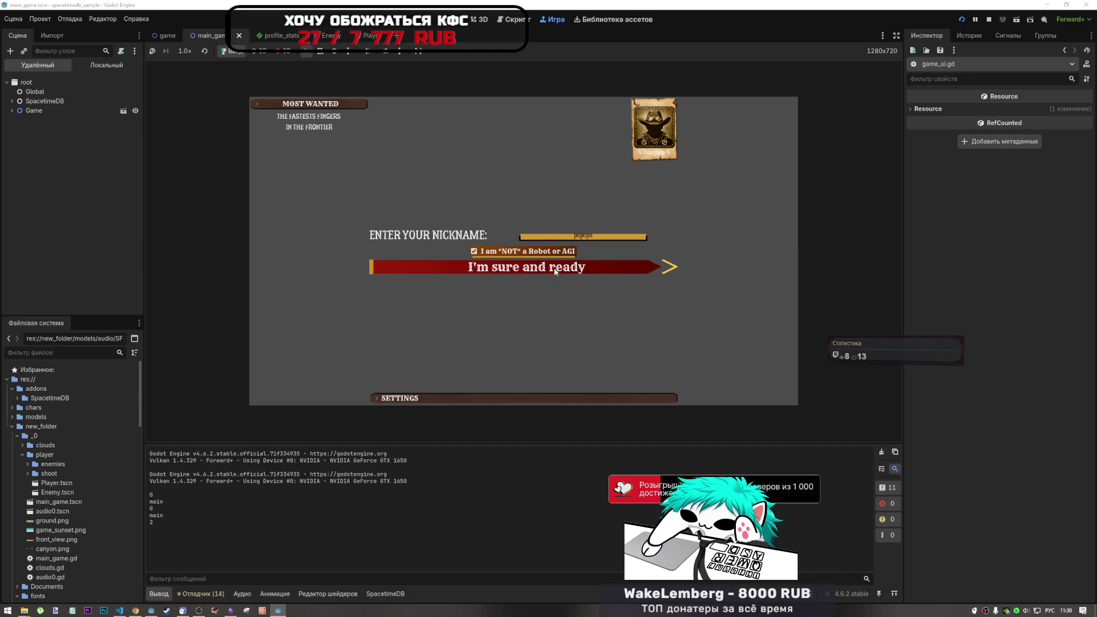
left_click(554, 267)
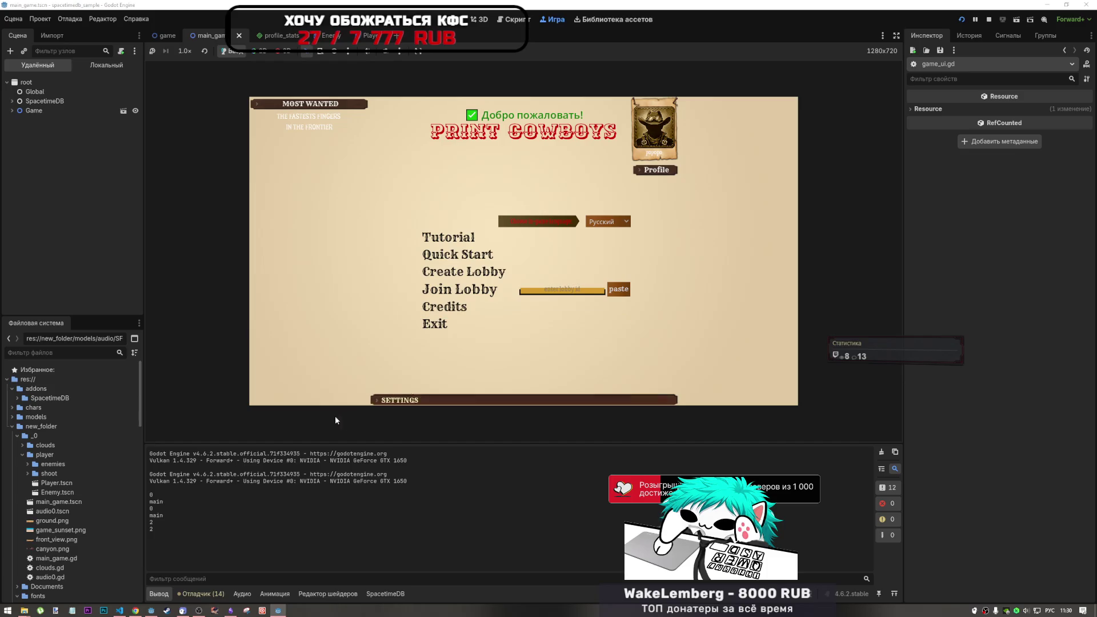
Step: Create a two-player lobby in the second game and join it from the embedded game with the lobby id
left_click(279, 610)
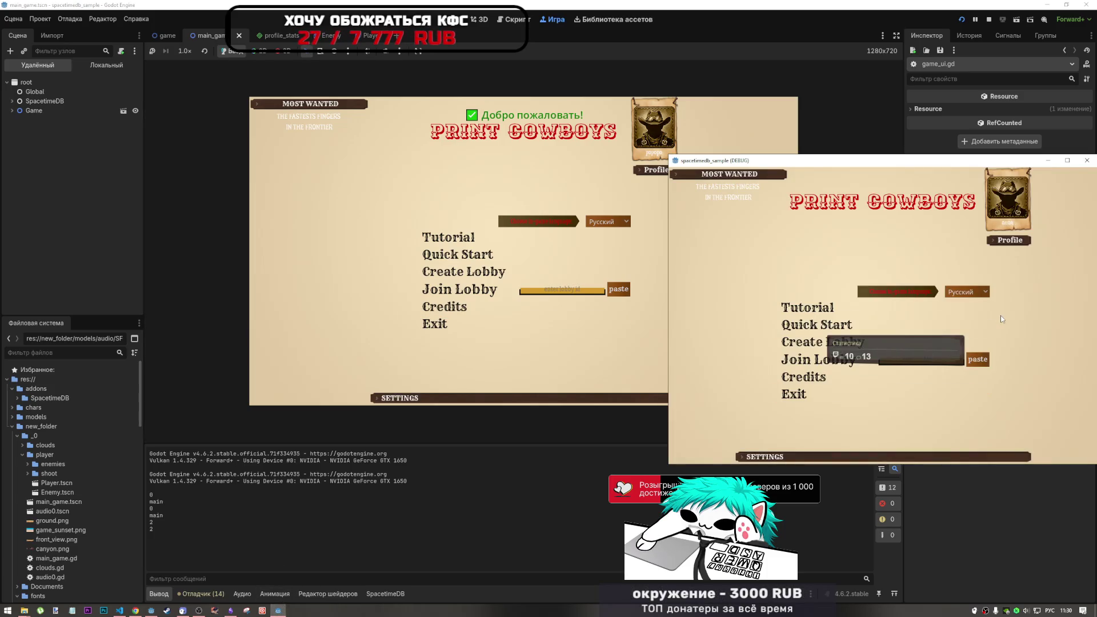
left_click(893, 338)
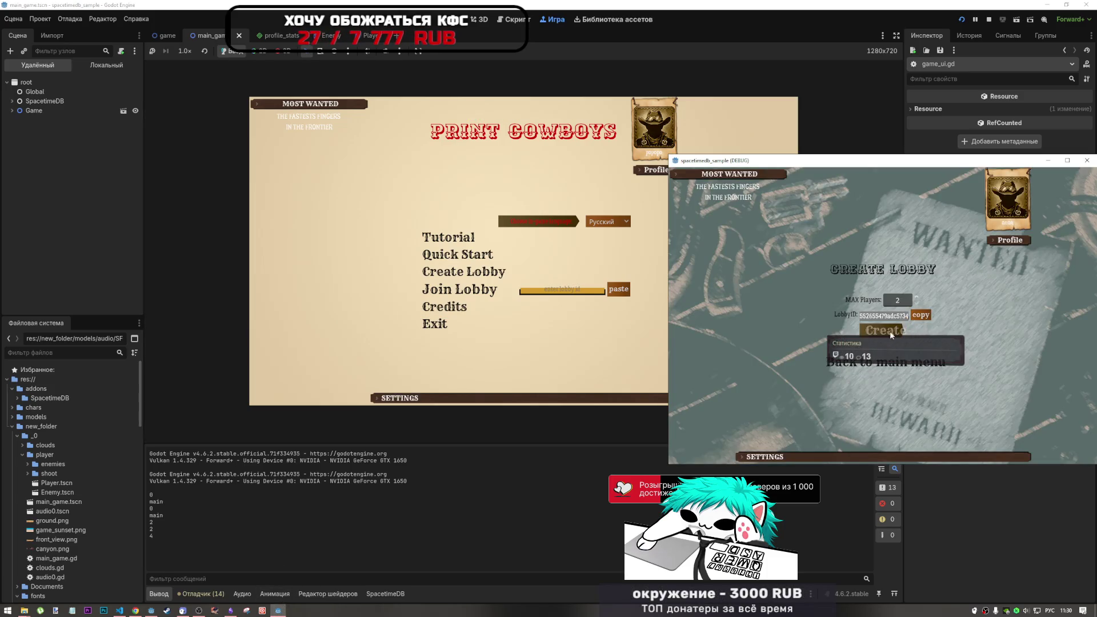
left_click(889, 330)
left_click(610, 294)
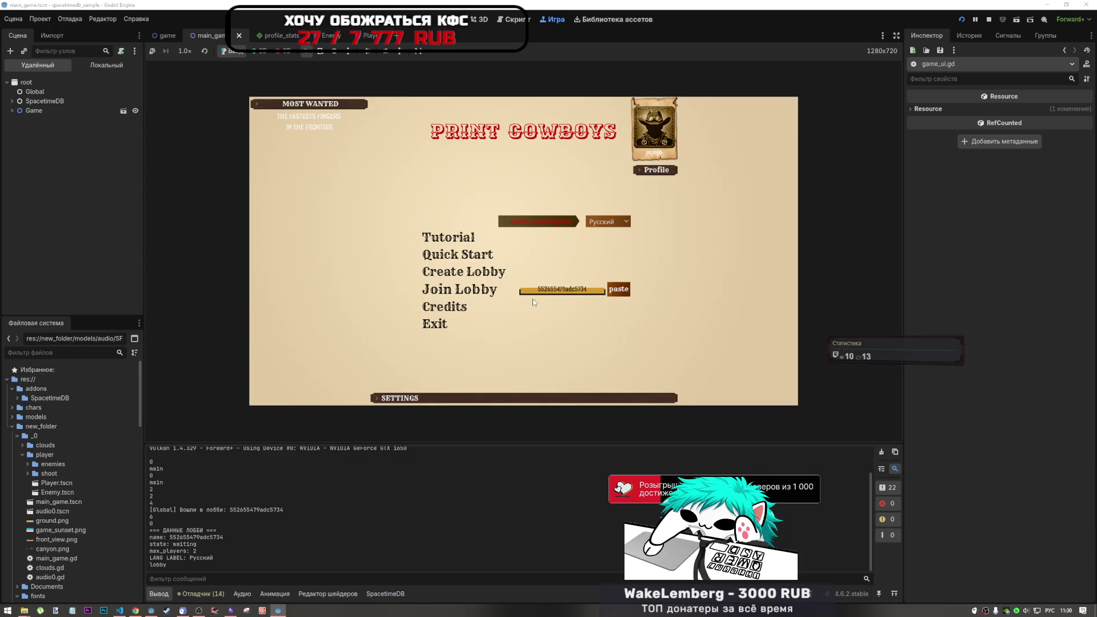
left_click(459, 290)
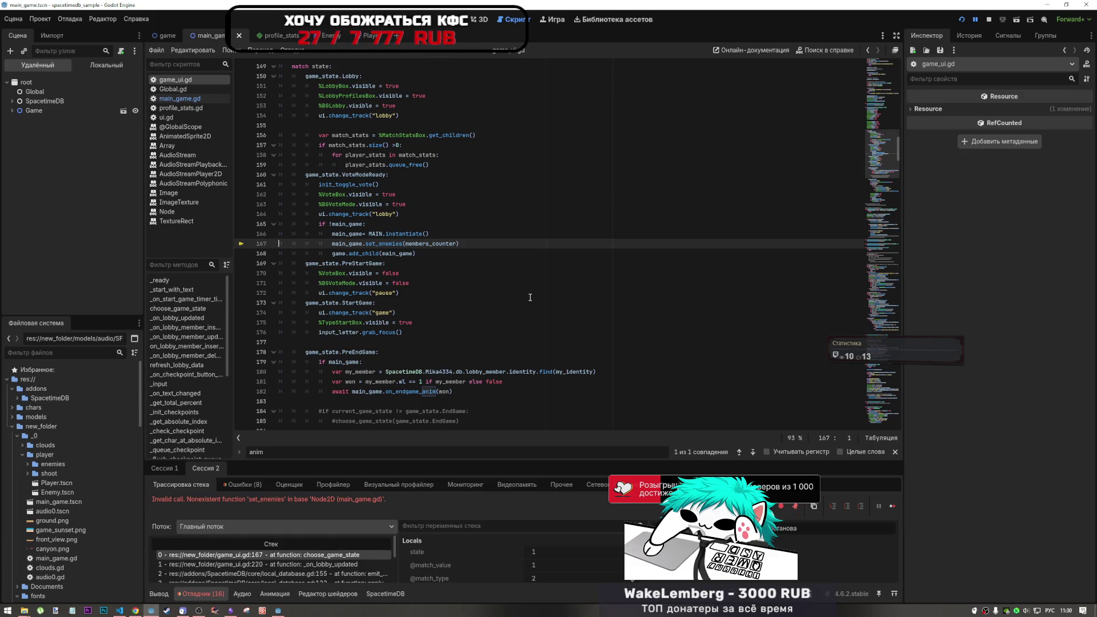
Step: Stop the crashed session and inspect line 167's set_enemies call and its nonexistent-function error
key("F8")
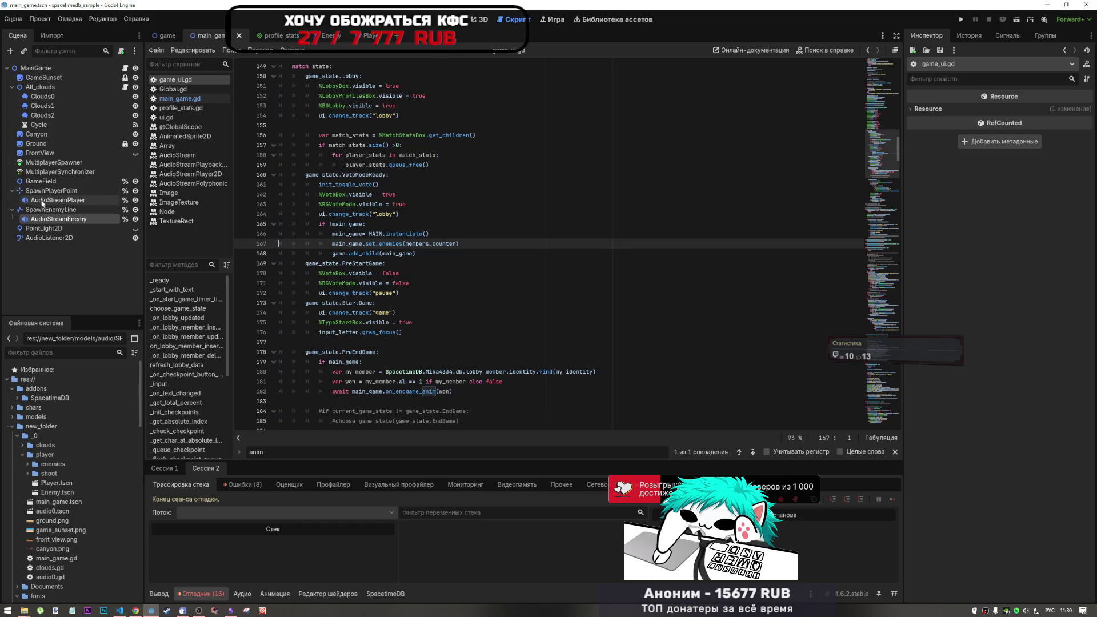
left_click(416, 245)
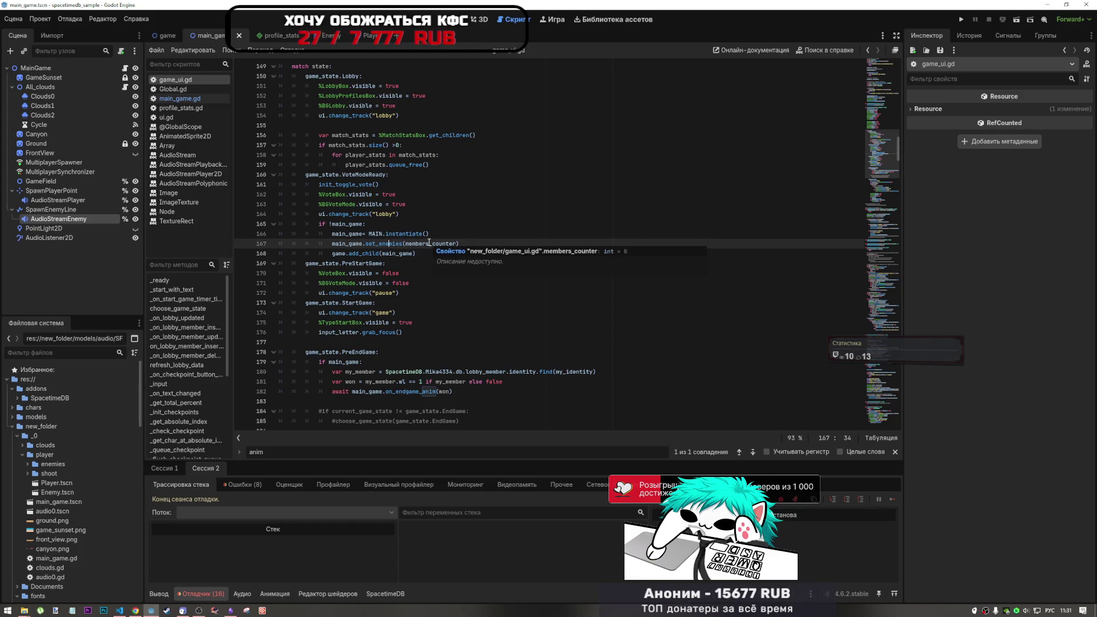
left_click(240, 487)
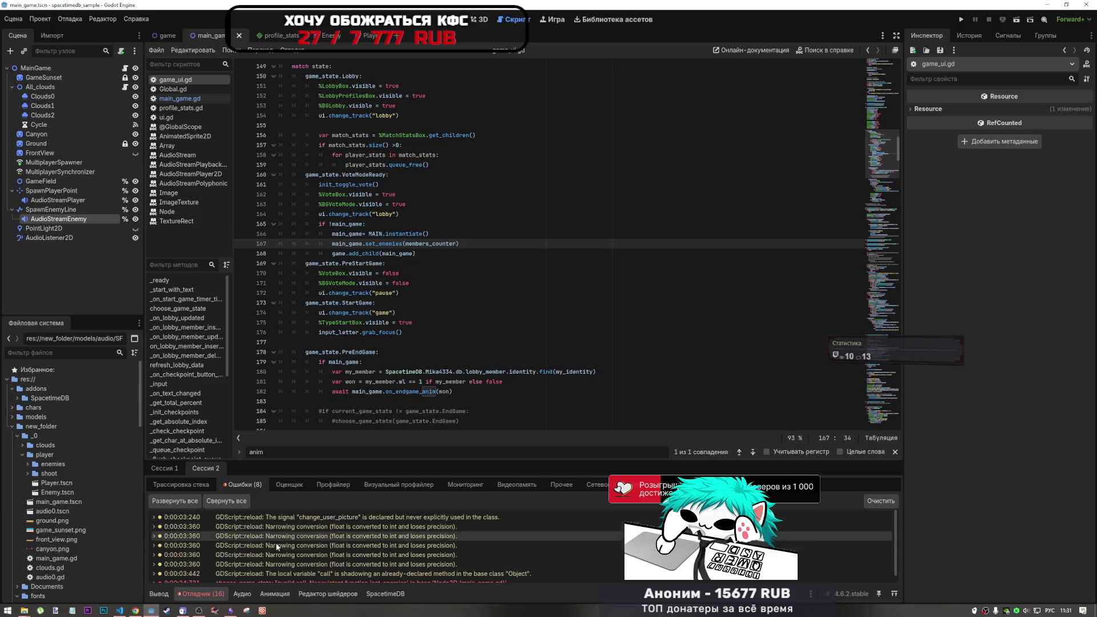
left_click(359, 573)
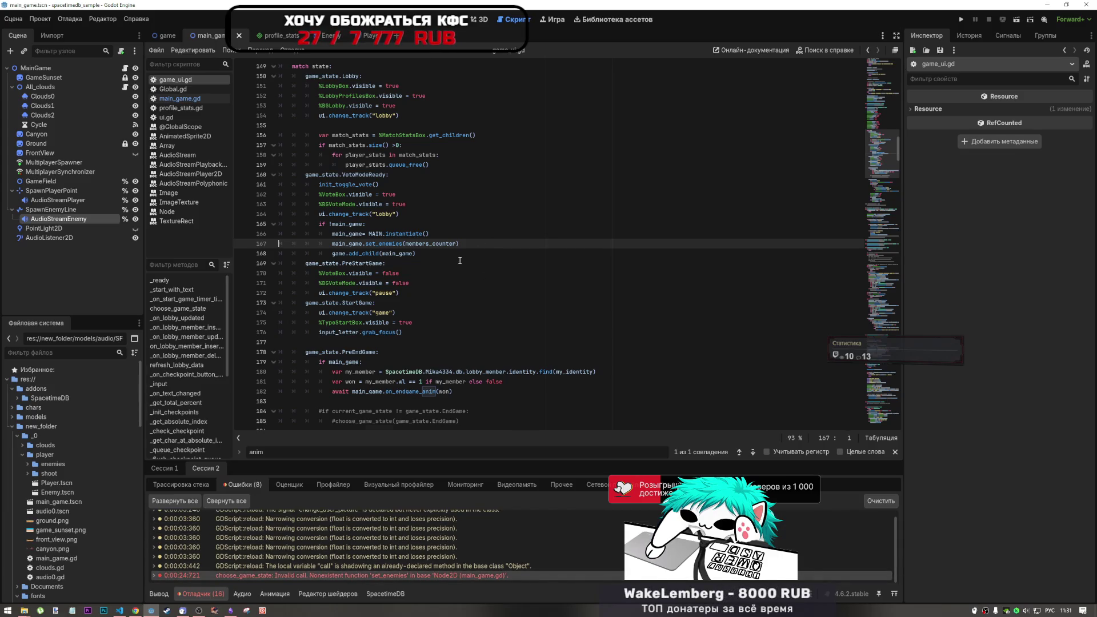
scroll(460, 261, "up", 2)
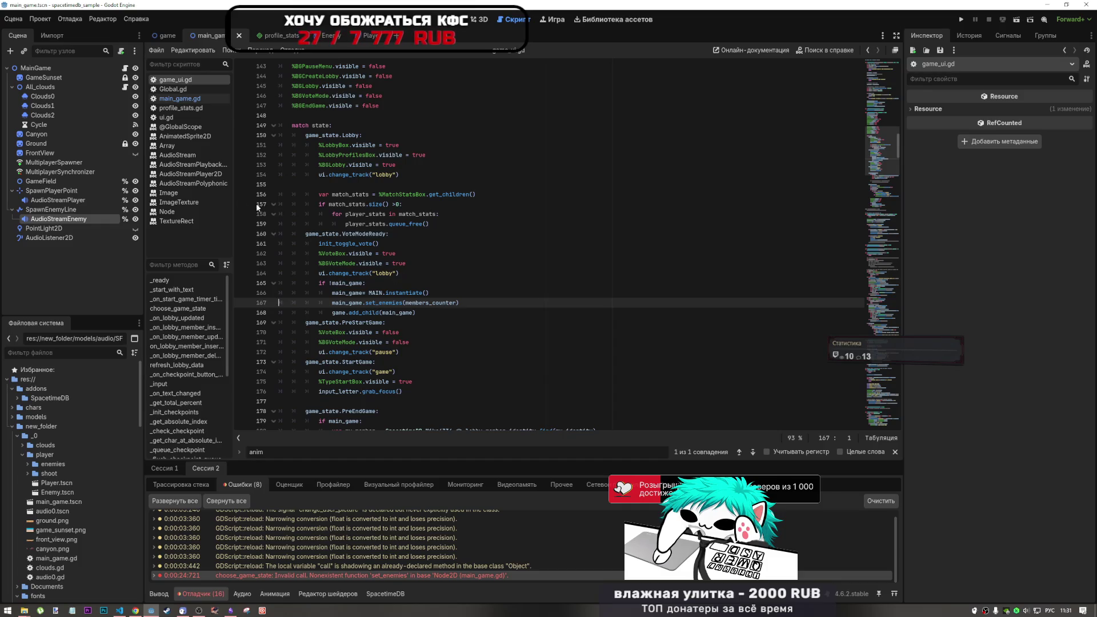
left_click(190, 99)
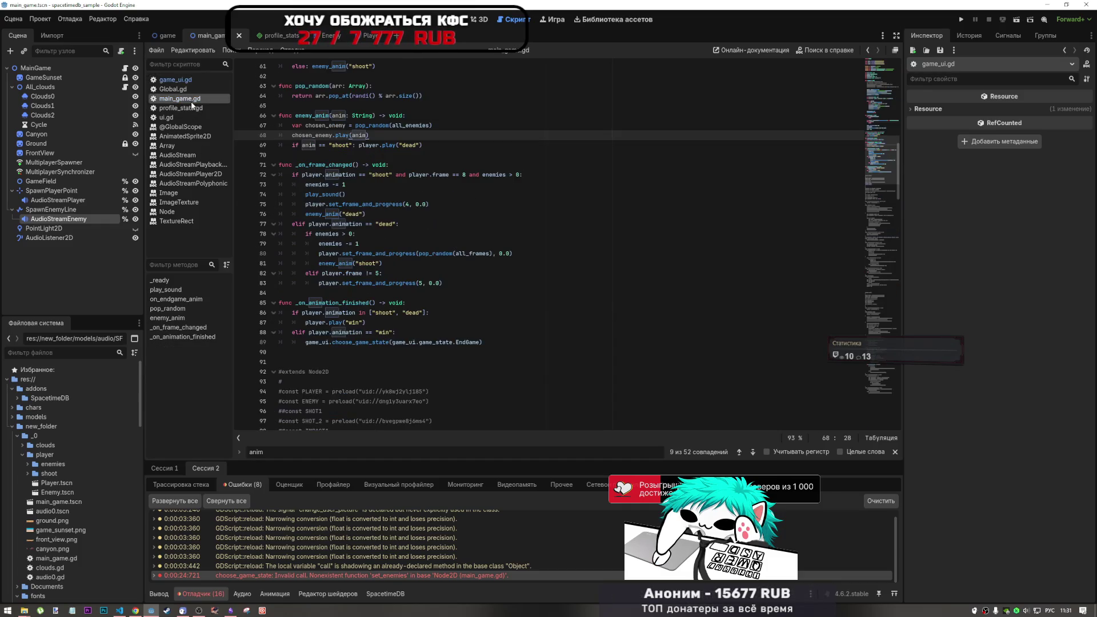
scroll(411, 199, "up", 10)
scroll(411, 199, "up", 5)
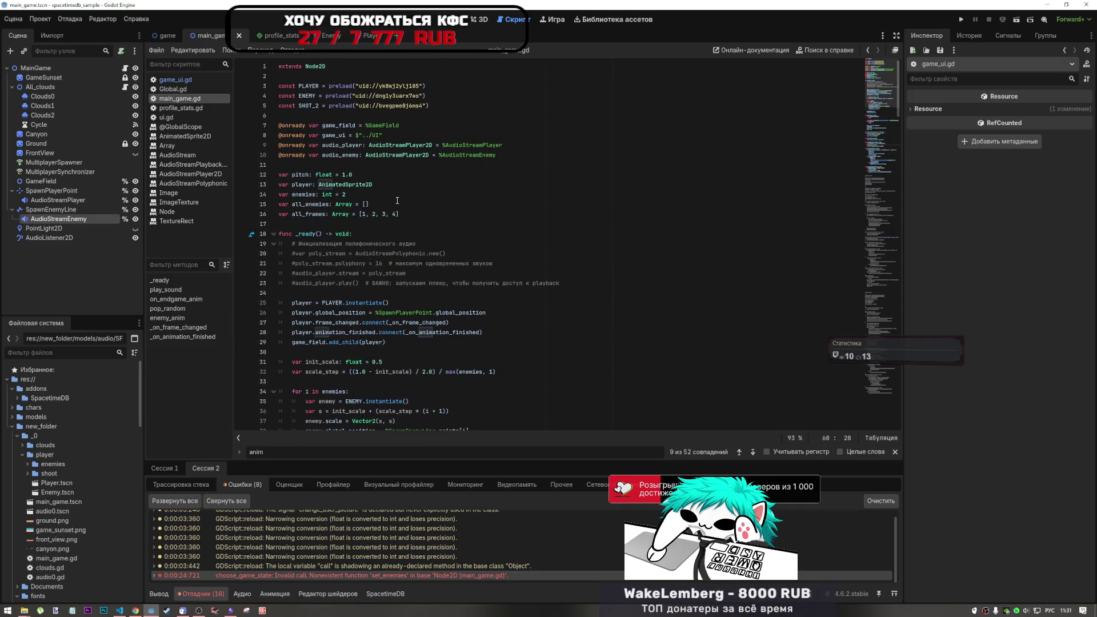
scroll(397, 200, "down", 2)
left_click(360, 213)
scroll(361, 222, "up", 2)
scroll(362, 221, "down", 8)
scroll(359, 228, "down", 12)
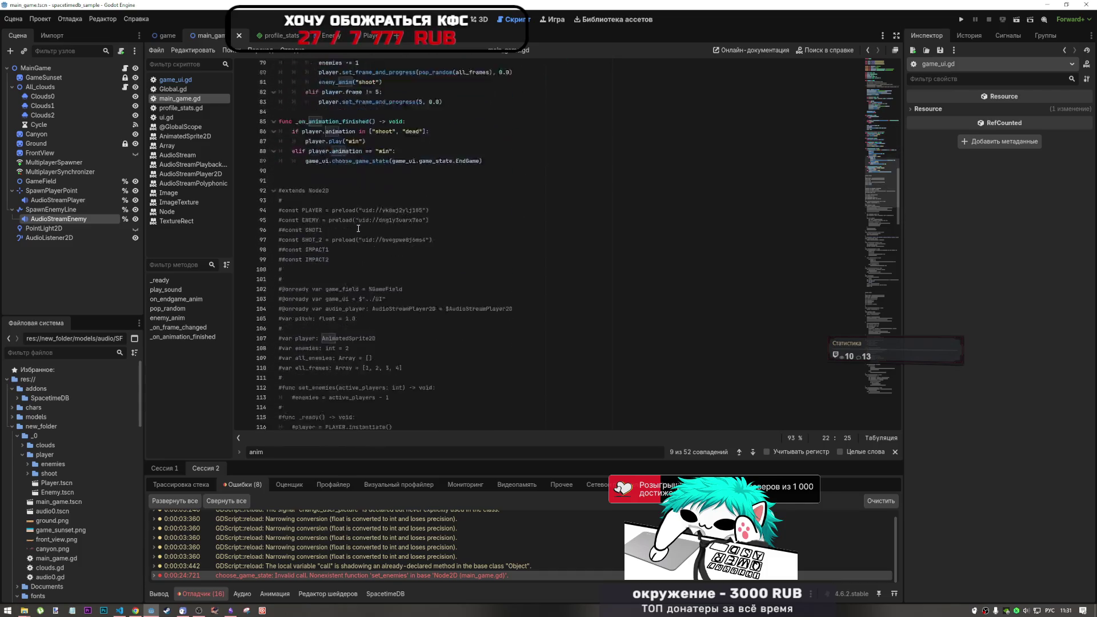
scroll(358, 229, "down", 5)
left_click(359, 229)
scroll(360, 229, "down", 4)
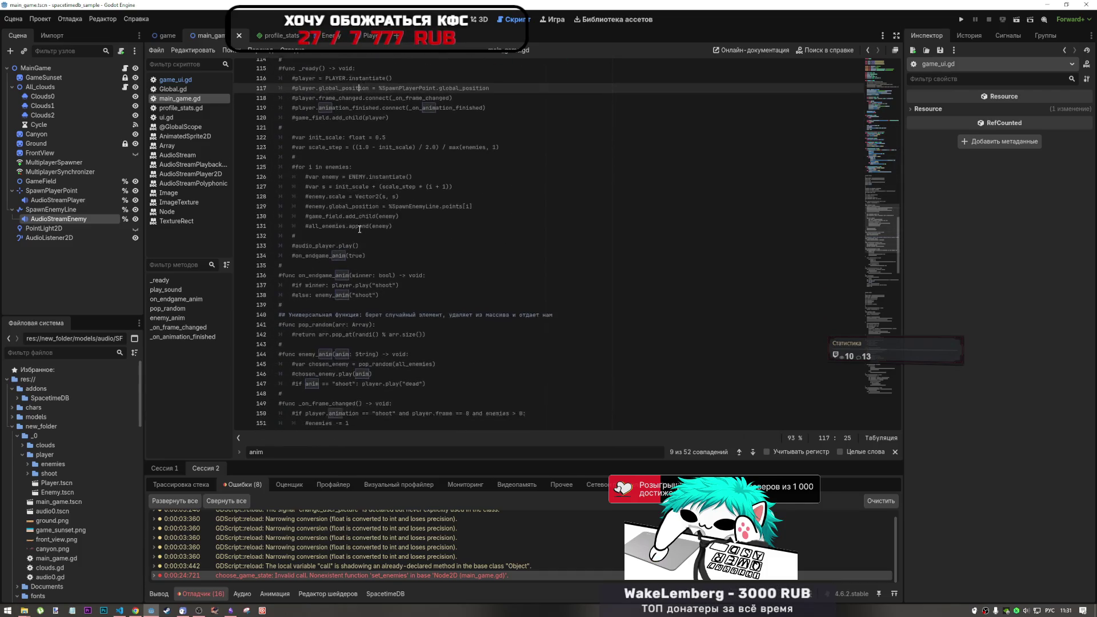
scroll(360, 229, "down", 3)
scroll(325, 199, "down", 6)
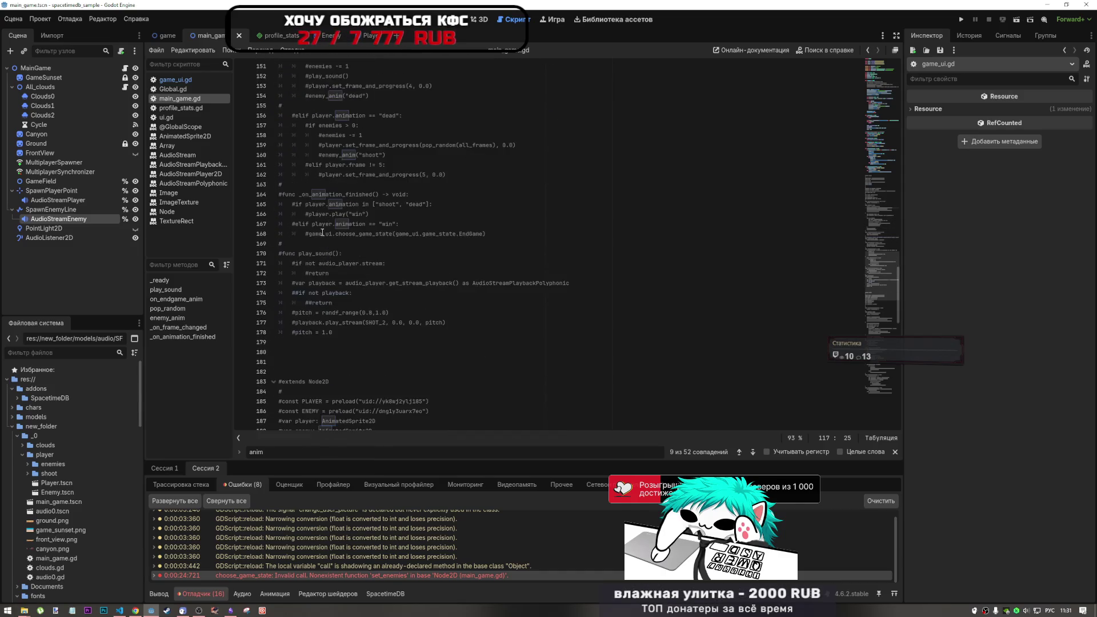
scroll(323, 232, "down", 10)
scroll(318, 242, "down", 3)
scroll(314, 234, "down", 5)
scroll(310, 220, "down", 1)
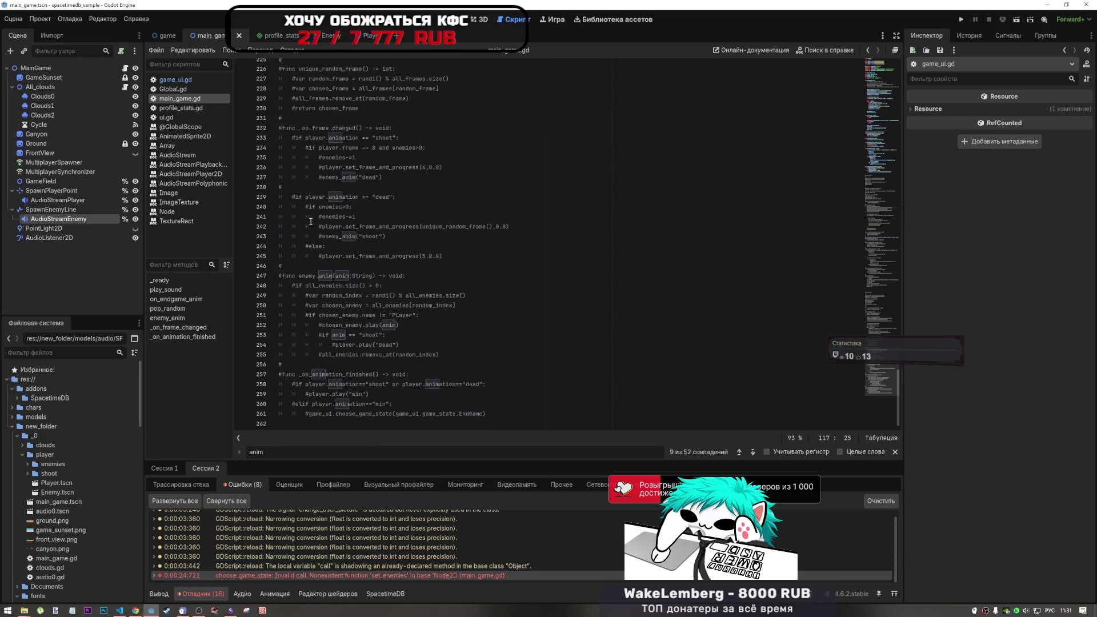
scroll(311, 221, "up", 5)
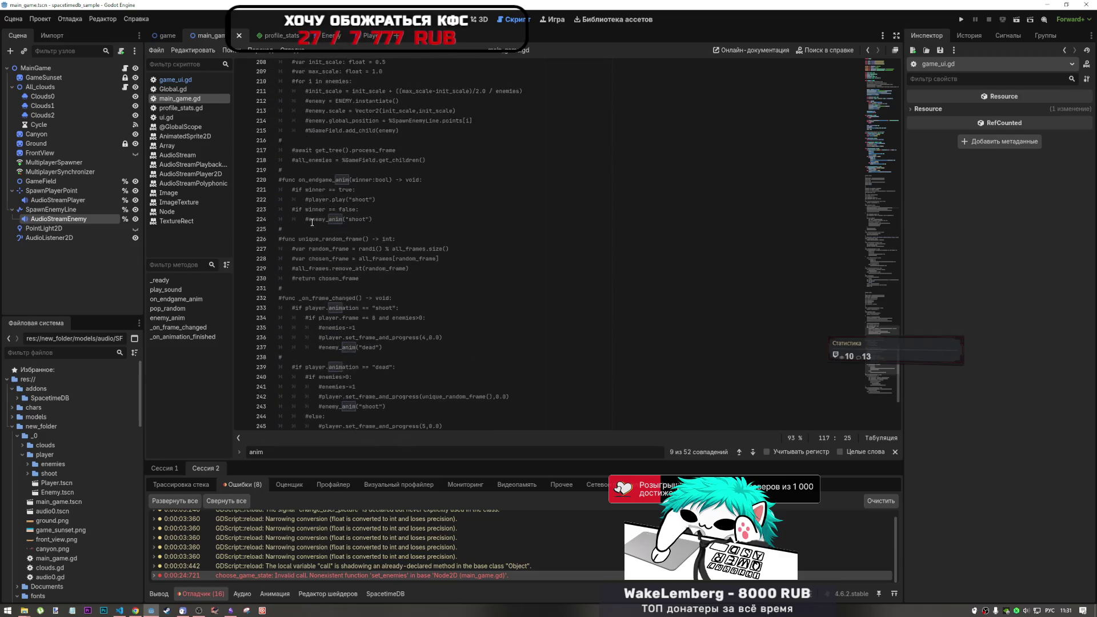
scroll(312, 223, "up", 6)
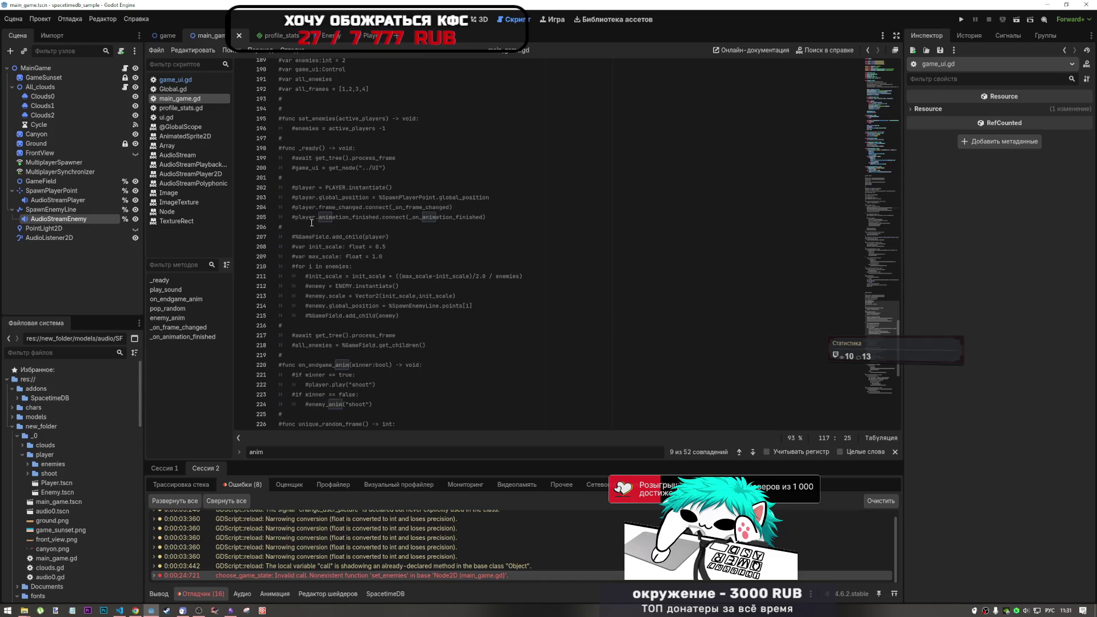
scroll(311, 222, "up", 1)
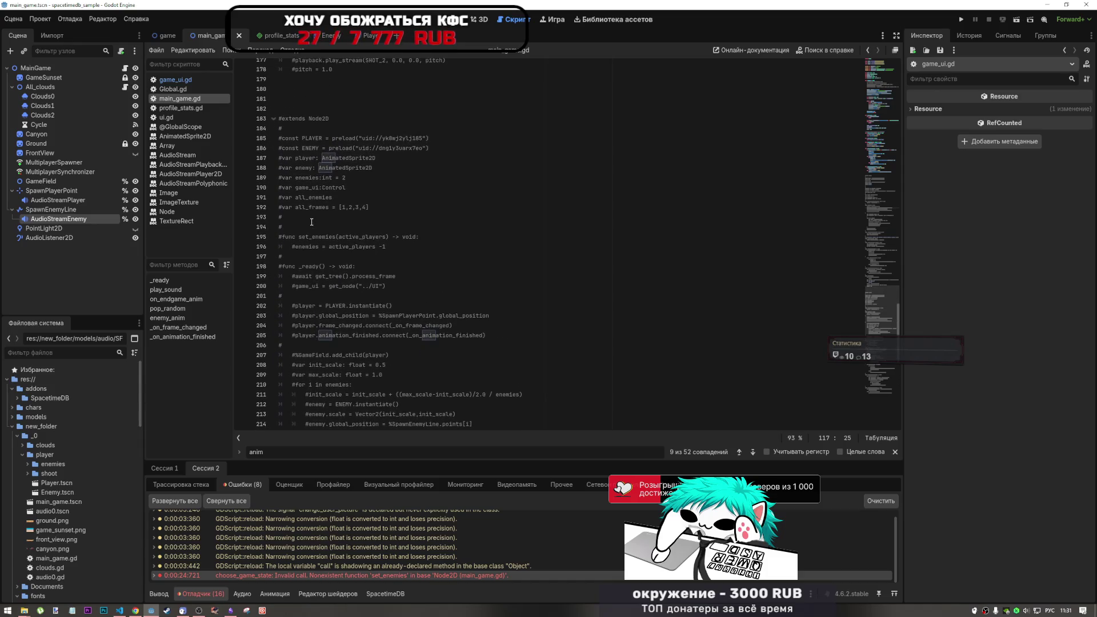
scroll(311, 222, "up", 2)
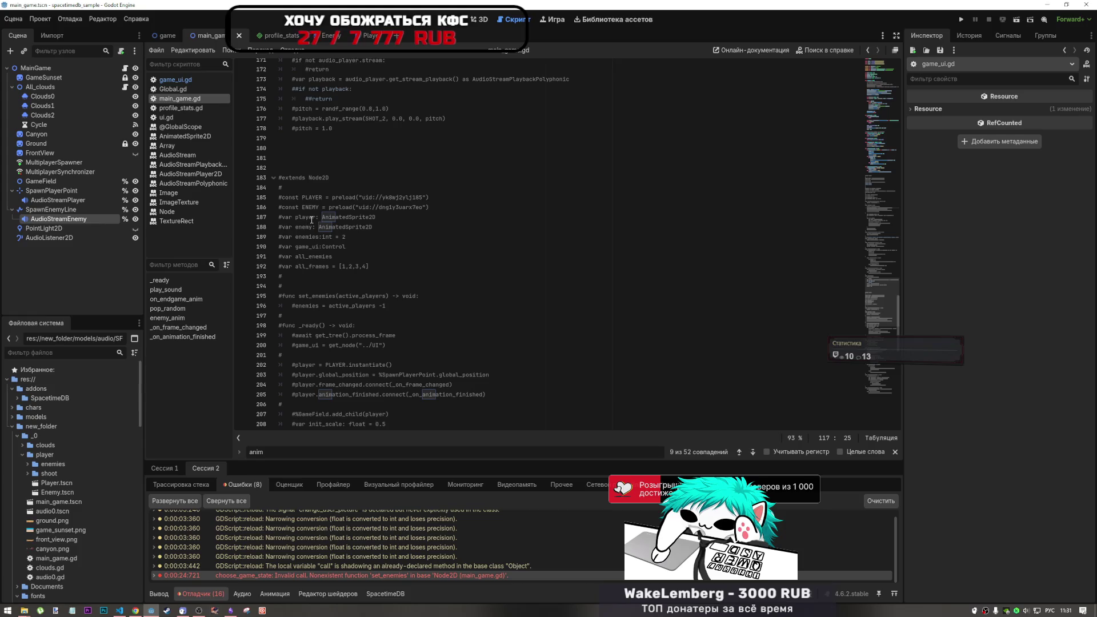
left_click_drag(390, 307, 278, 294)
key("ctrl+c")
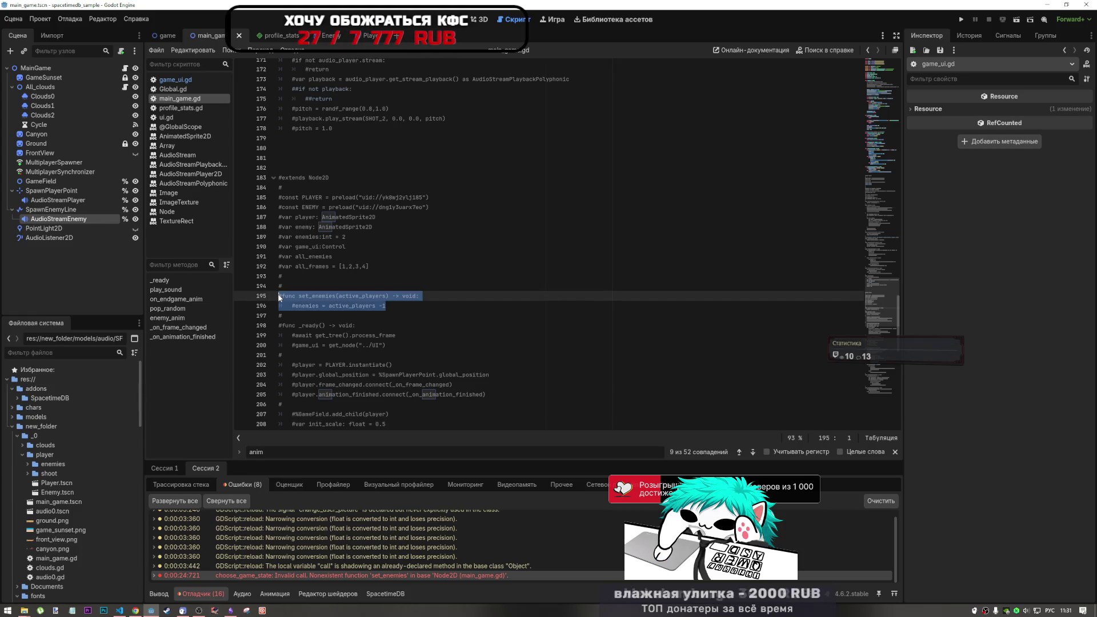
scroll(499, 168, "up", 1)
Step: Paste the commented set_enemies function after _ready and uncomment it with Ctrl+K
scroll(499, 169, "up", 15)
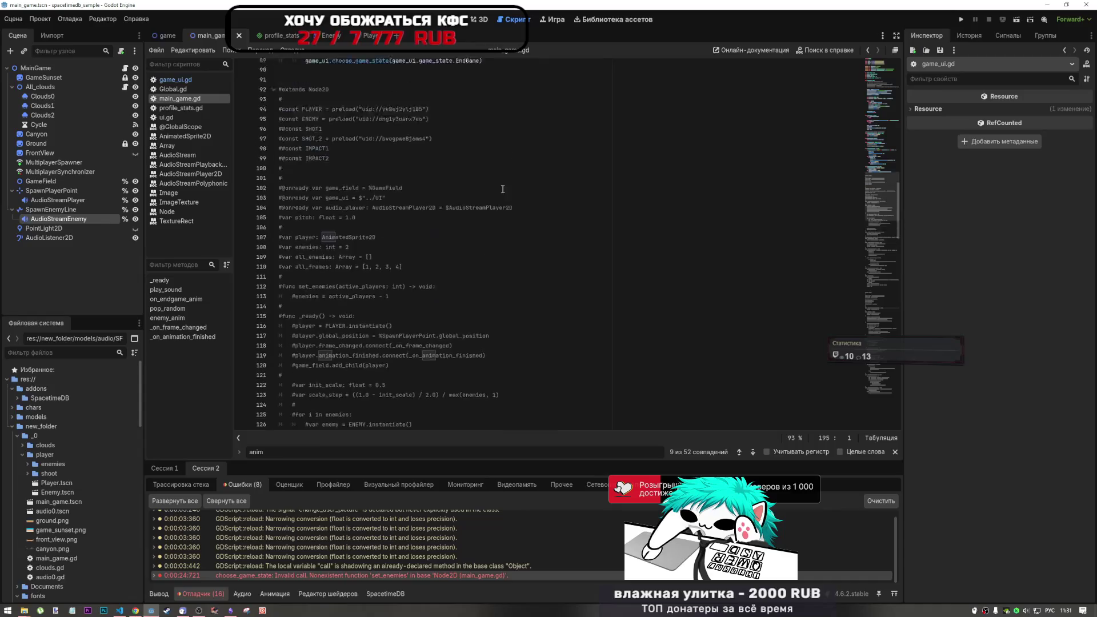
left_click(889, 57)
left_click(354, 223)
scroll(320, 315, "down", 5)
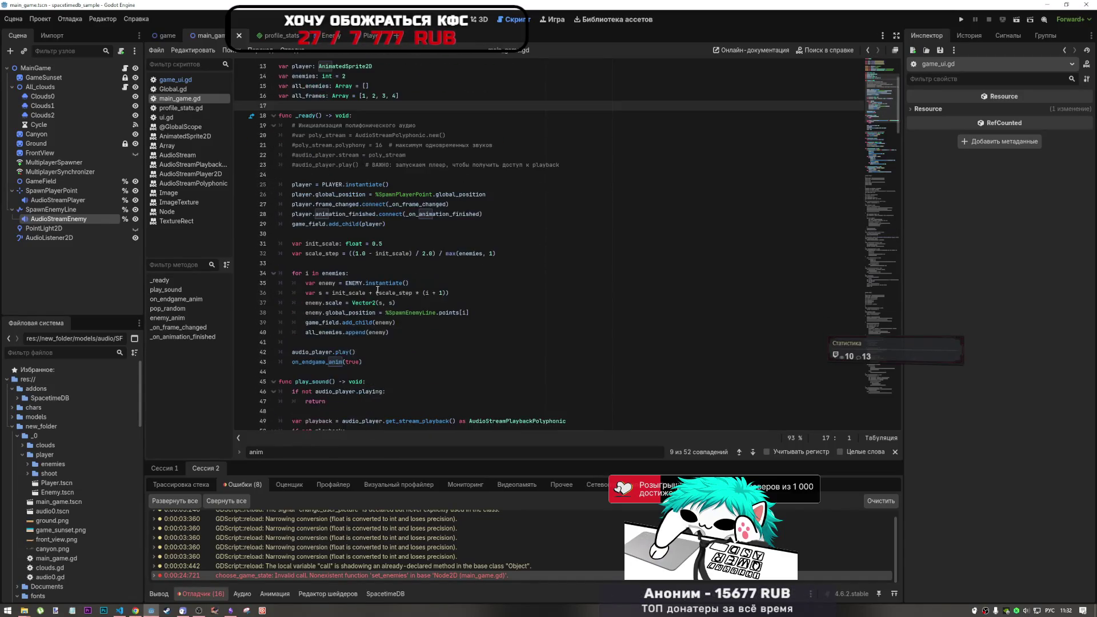
left_click(299, 343)
key("Return")
key("Return")
key("Return")
key("Up")
key("Up")
key("ctrl+v")
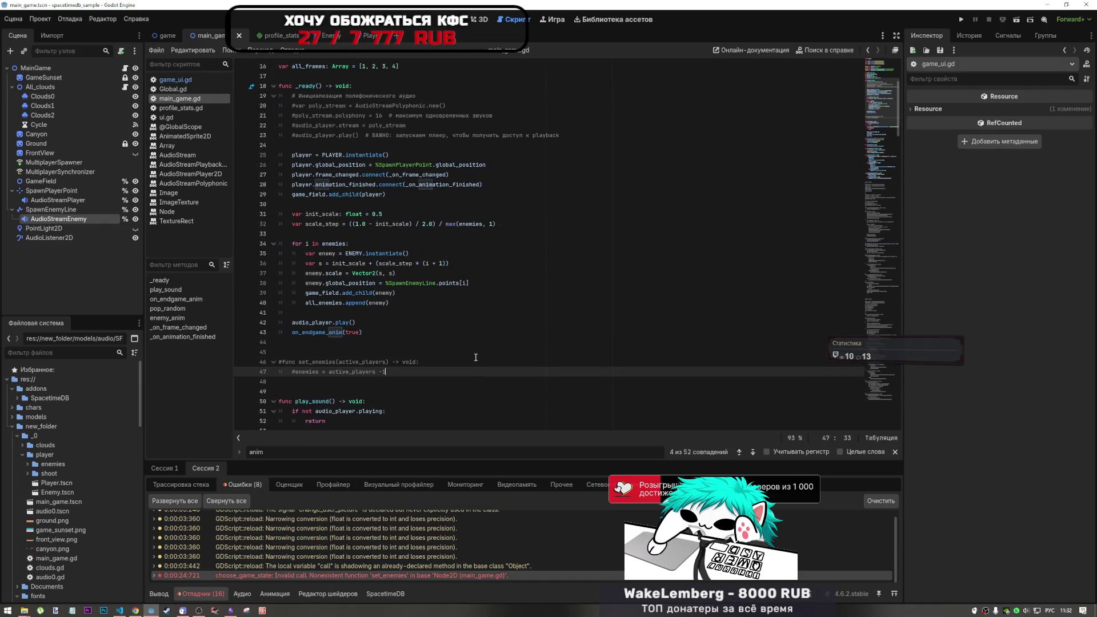
left_click_drag(397, 373, 335, 362)
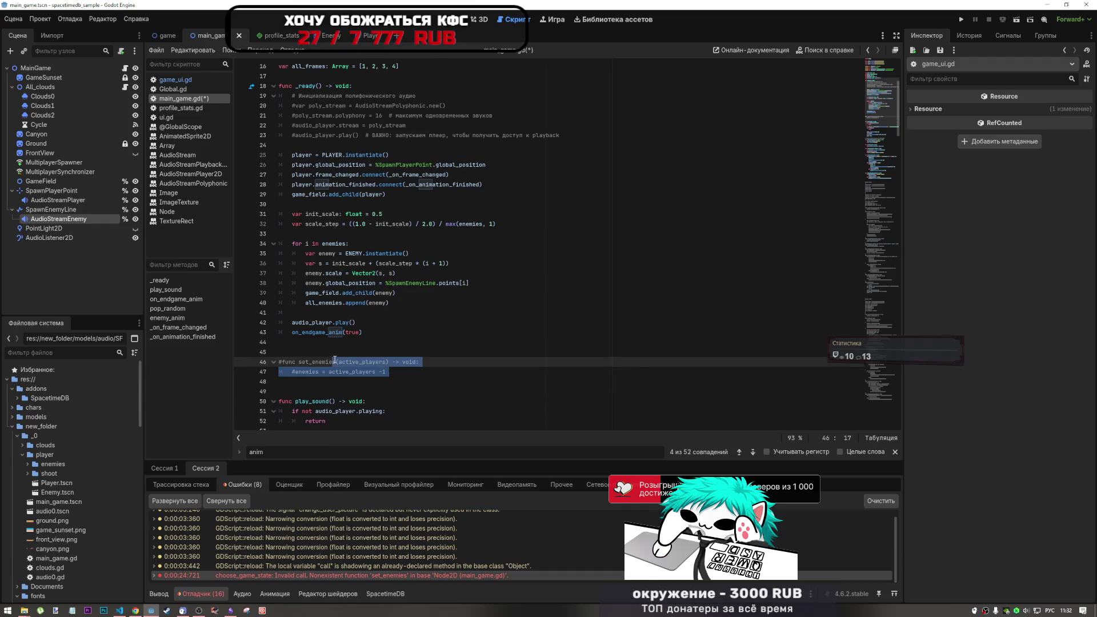
key("alt+shift")
key("ctrl+k")
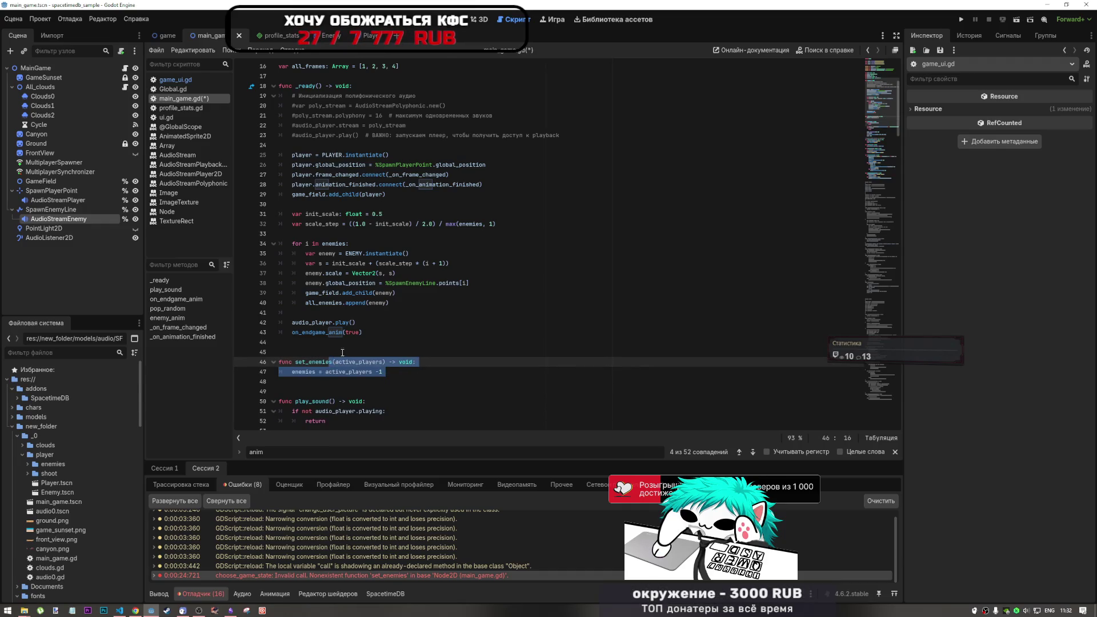
Step: Search the script for 'enemies' and delete the set_enemies function below _ready
scroll(338, 358, "down", 4)
left_click(330, 263)
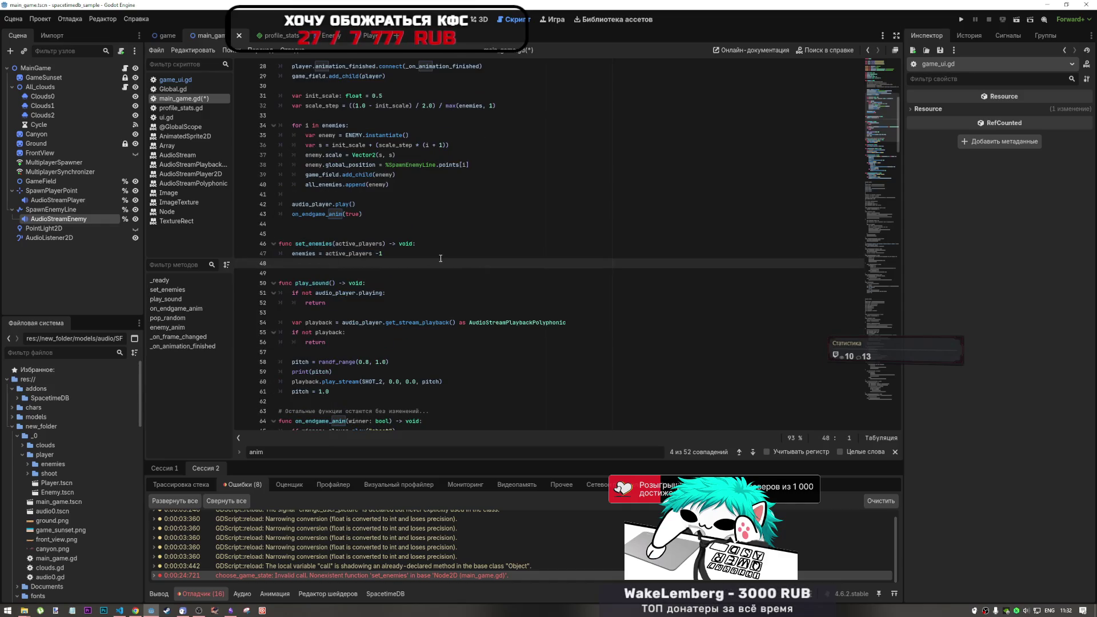
scroll(445, 259, "up", 8)
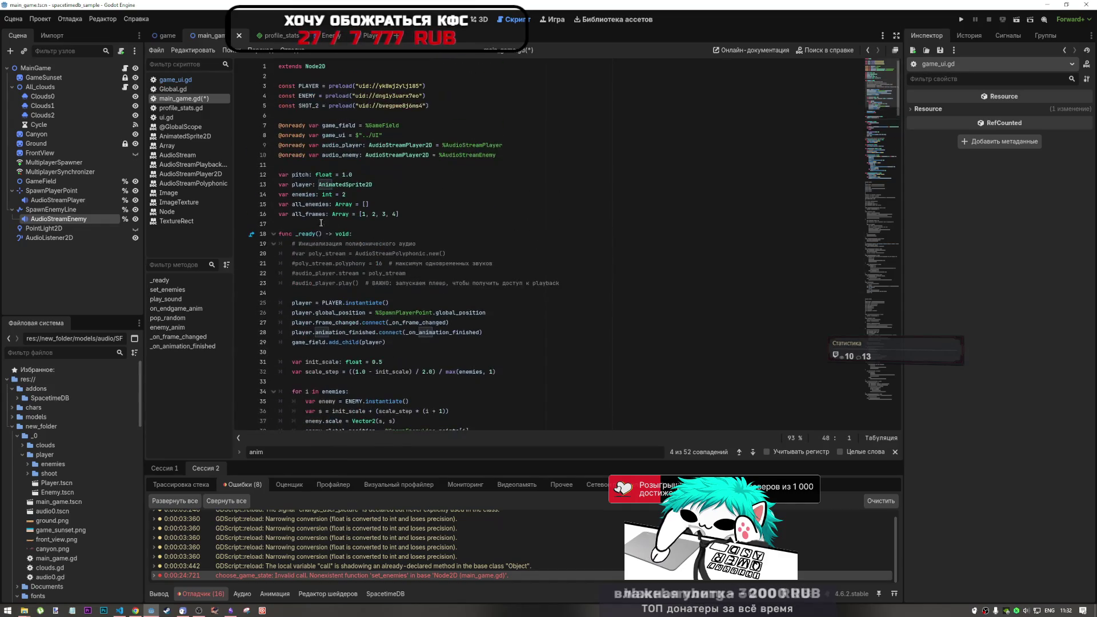
scroll(309, 168, "down", 4)
scroll(319, 359, "down", 4)
left_click_drag(302, 253, 315, 253)
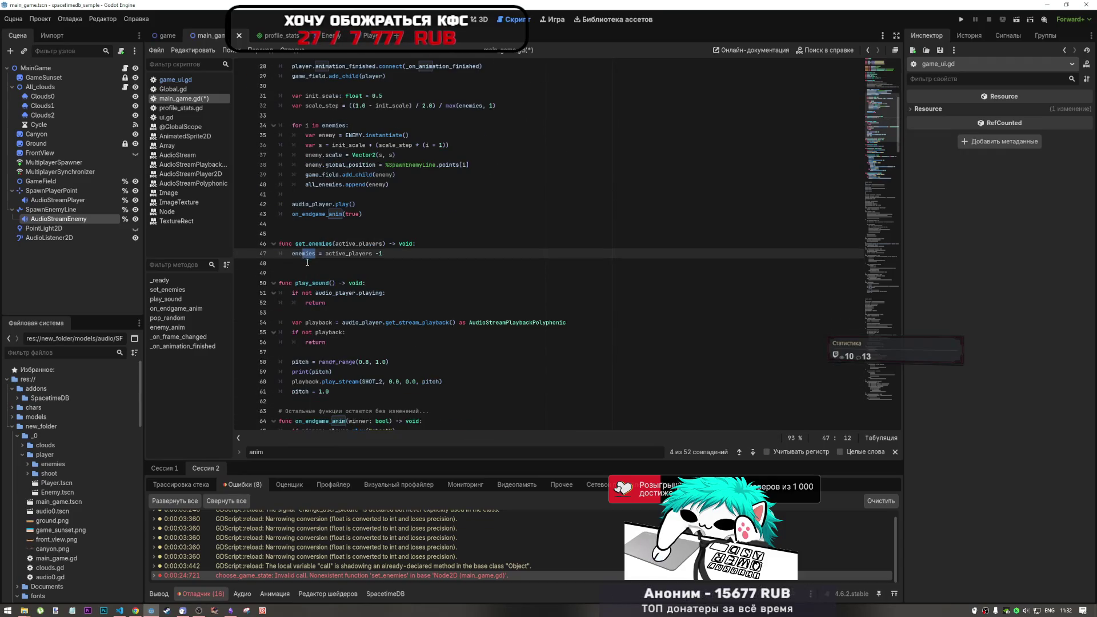
double_click(300, 253)
key("ctrl+f")
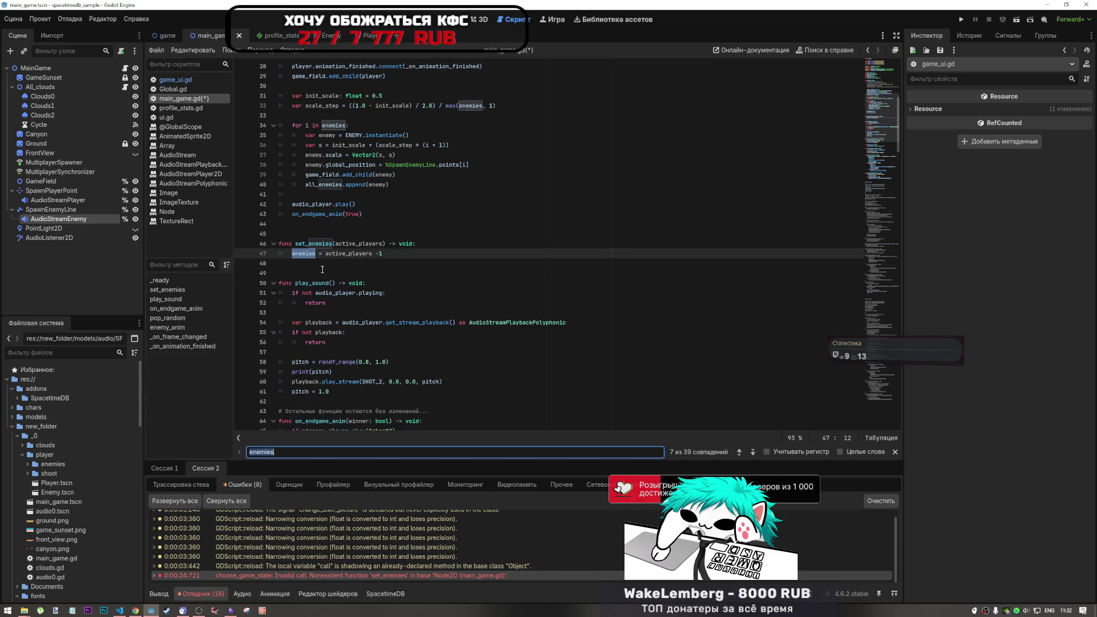
scroll(322, 269, "up", 3)
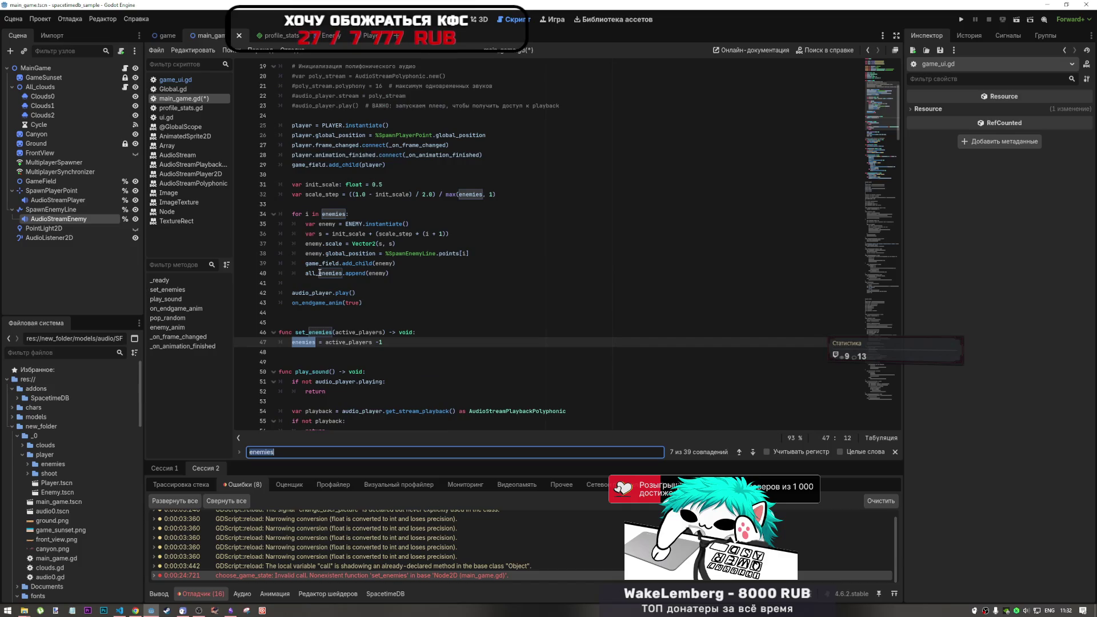
left_click_drag(395, 342, 284, 333)
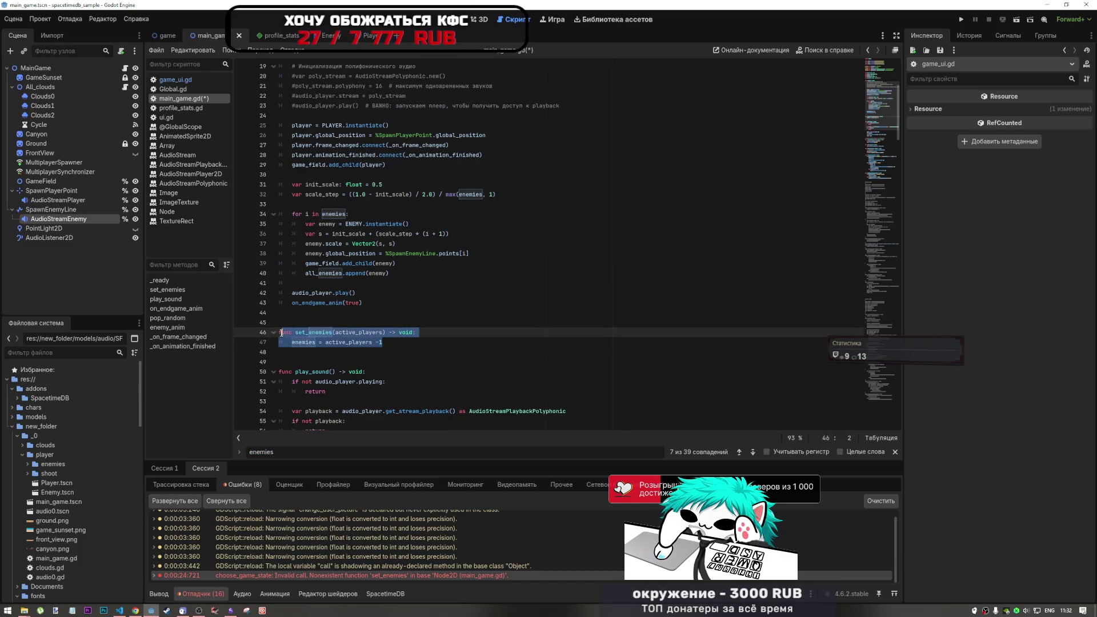
key("BackSpace")
key("BackSpace")
key("BackSpace")
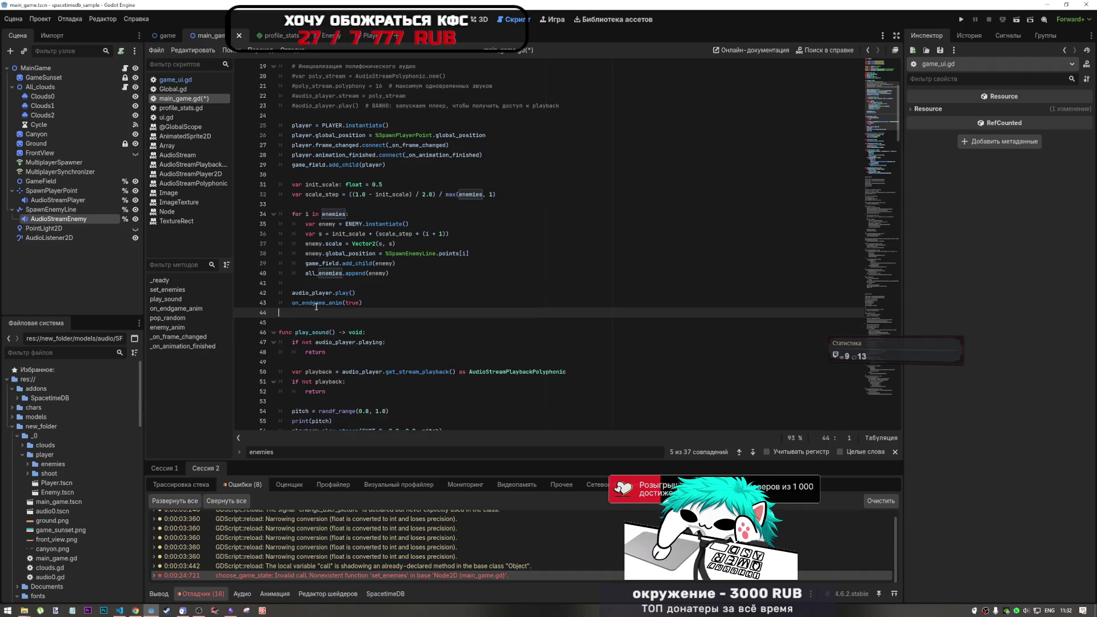
scroll(327, 284, "up", 6)
left_click(310, 233)
key("ctrl+v")
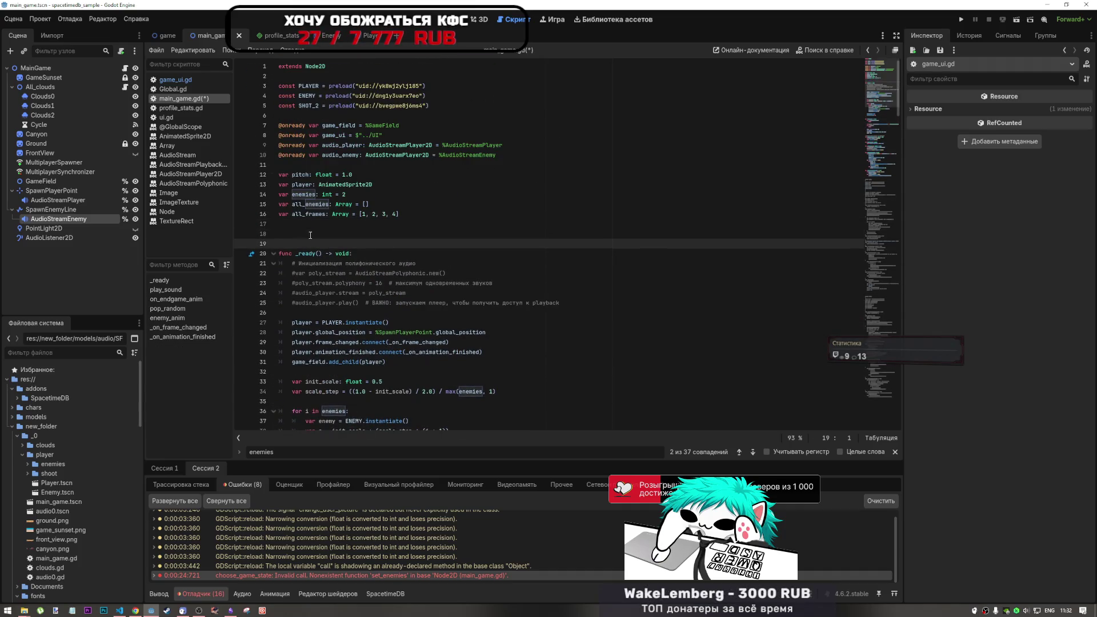
key("ctrl+s")
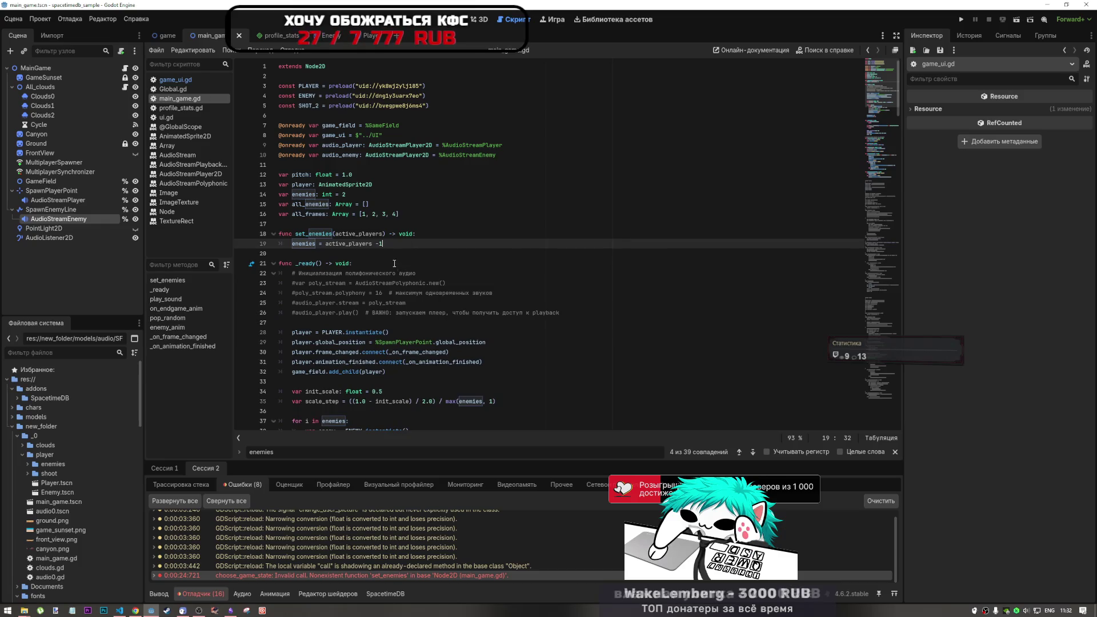
scroll(389, 260, "down", 2)
left_click_drag(354, 185, 326, 184)
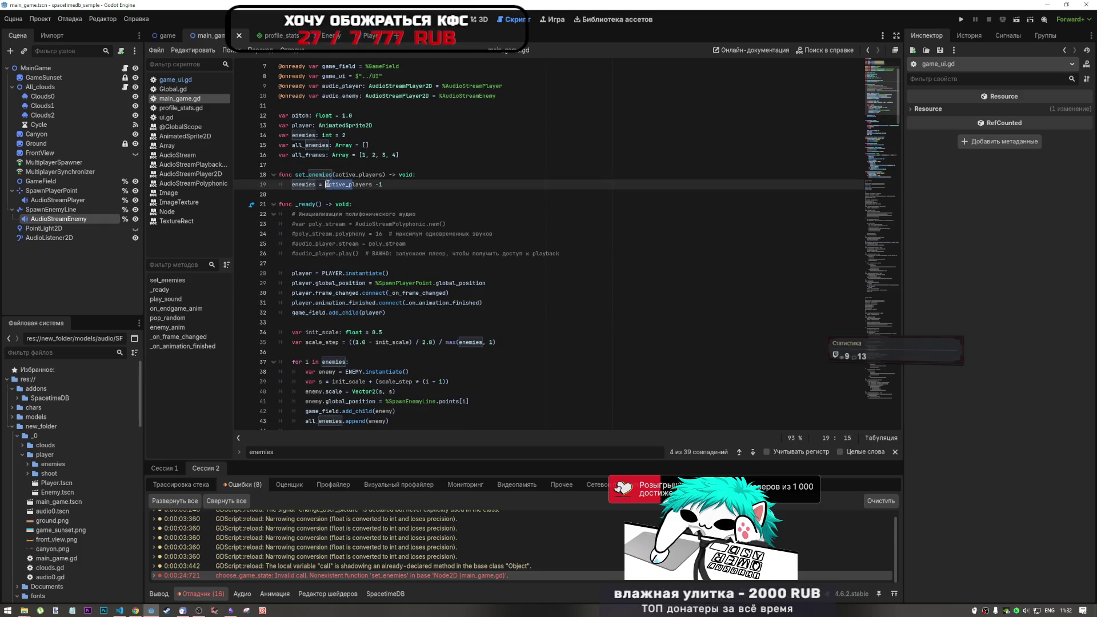
scroll(313, 216, "down", 3)
scroll(313, 166, "up", 3)
left_click(308, 193)
double_click(332, 184)
scroll(355, 186, "up", 2)
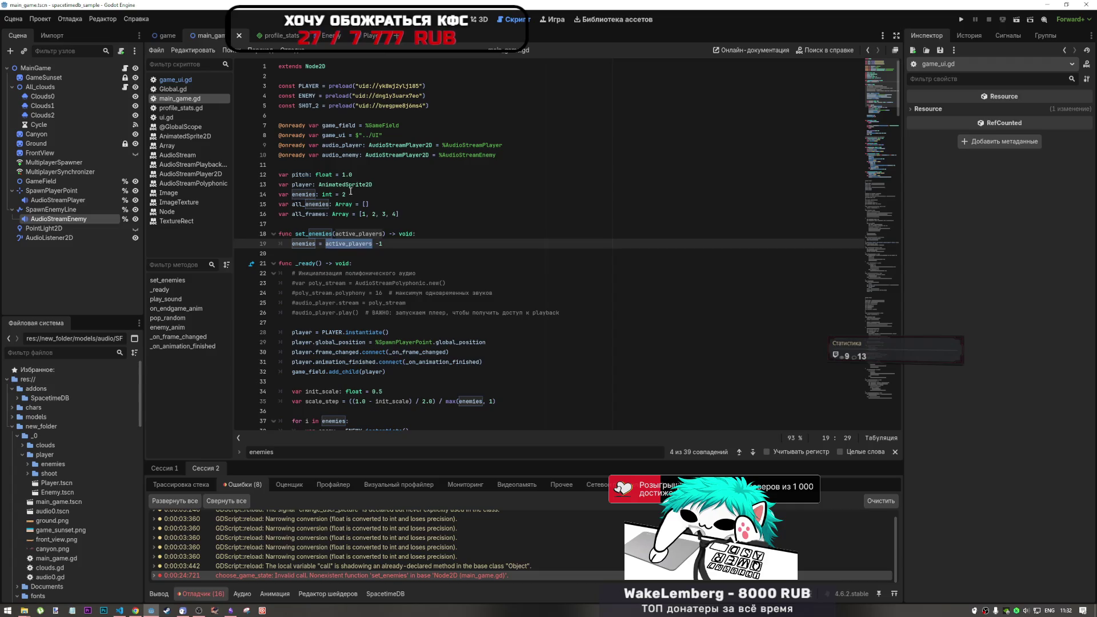
left_click(359, 234)
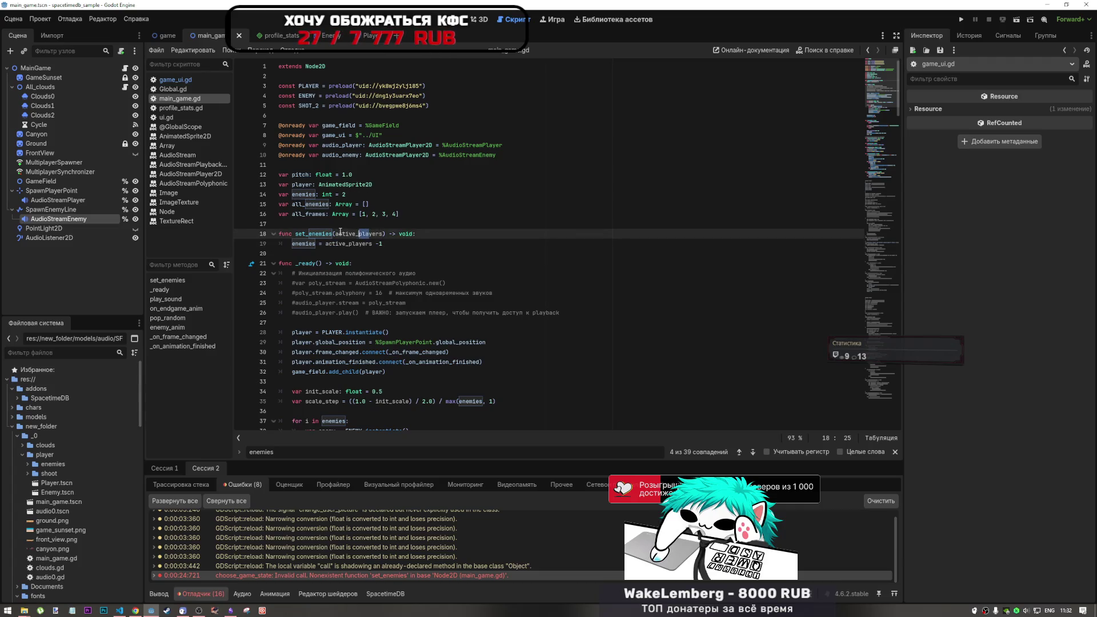
scroll(382, 244, "down", 3)
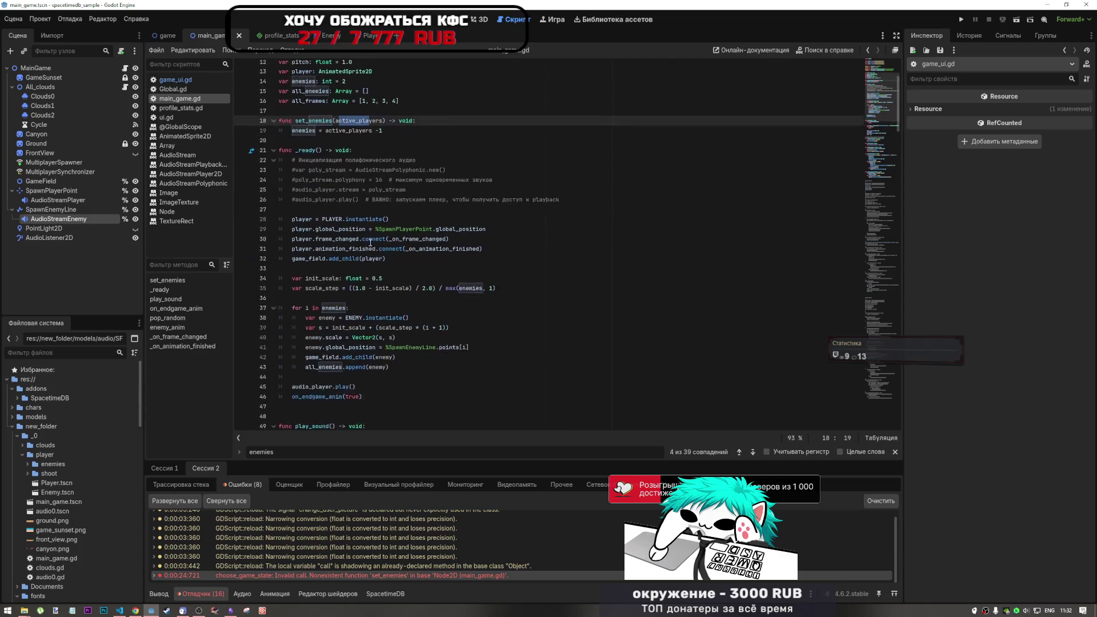
double_click(316, 154)
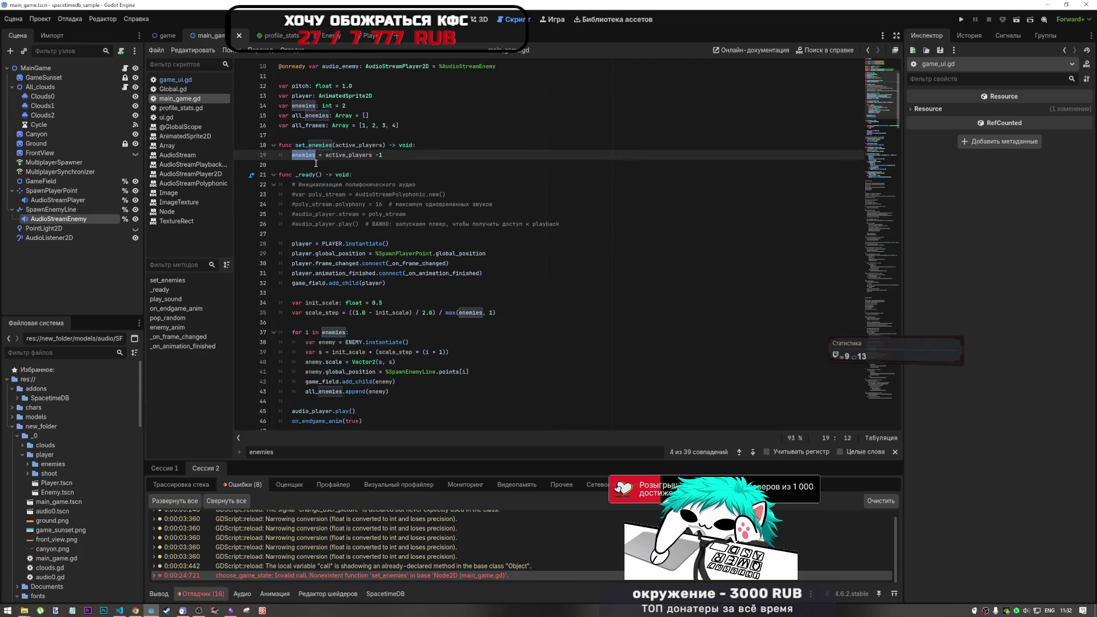
key("ctrl+f")
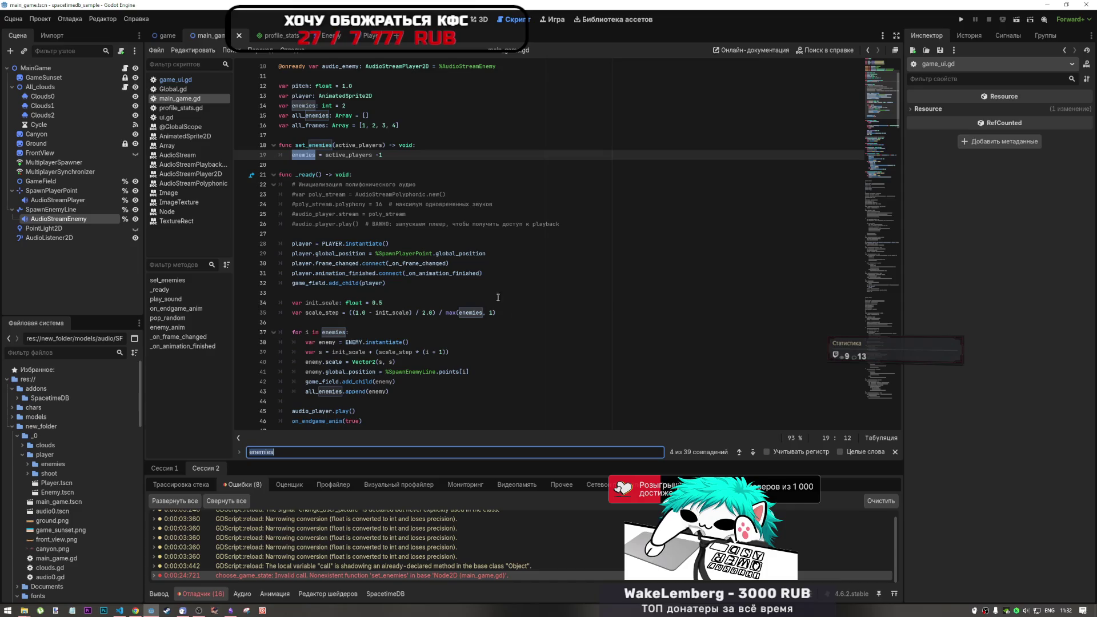
triple_click(752, 455)
left_click(752, 452)
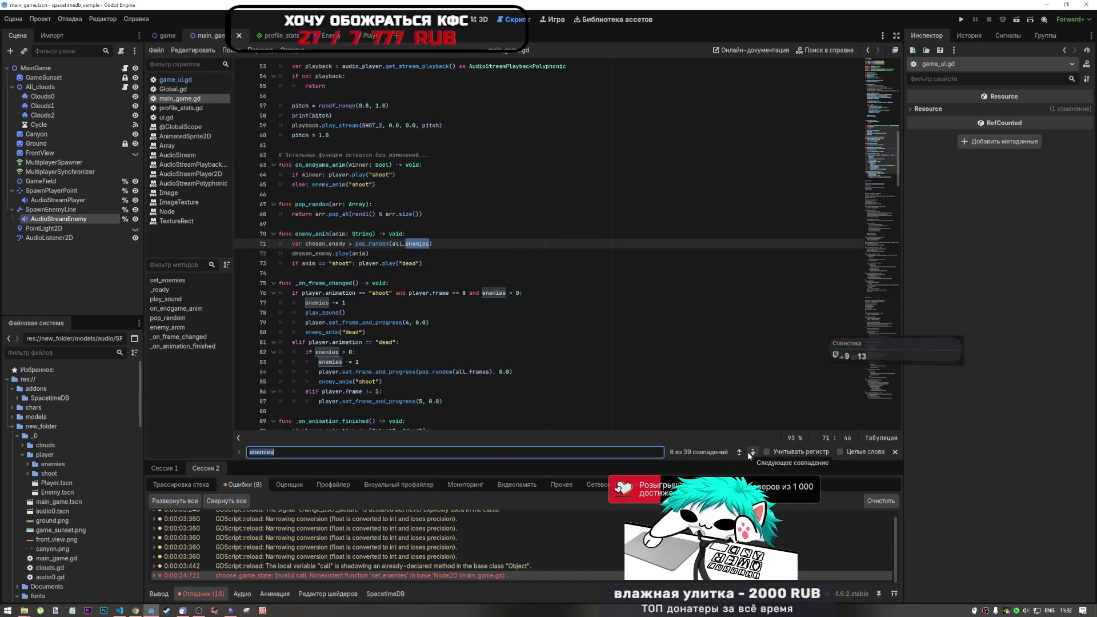
scroll(392, 258, "down", 2)
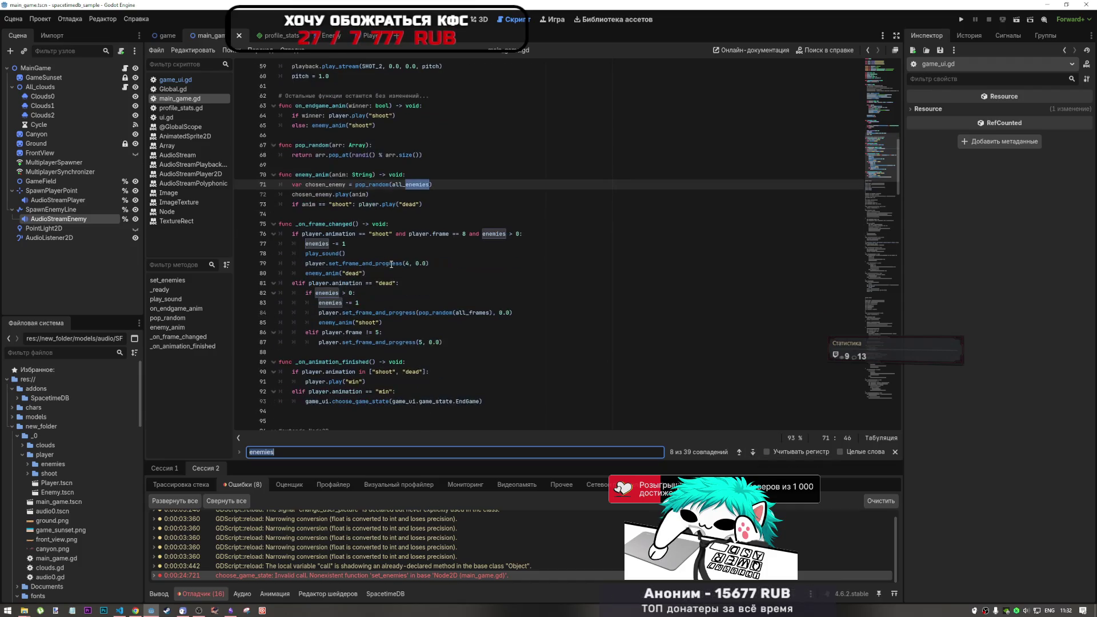
mouse_move(390, 268)
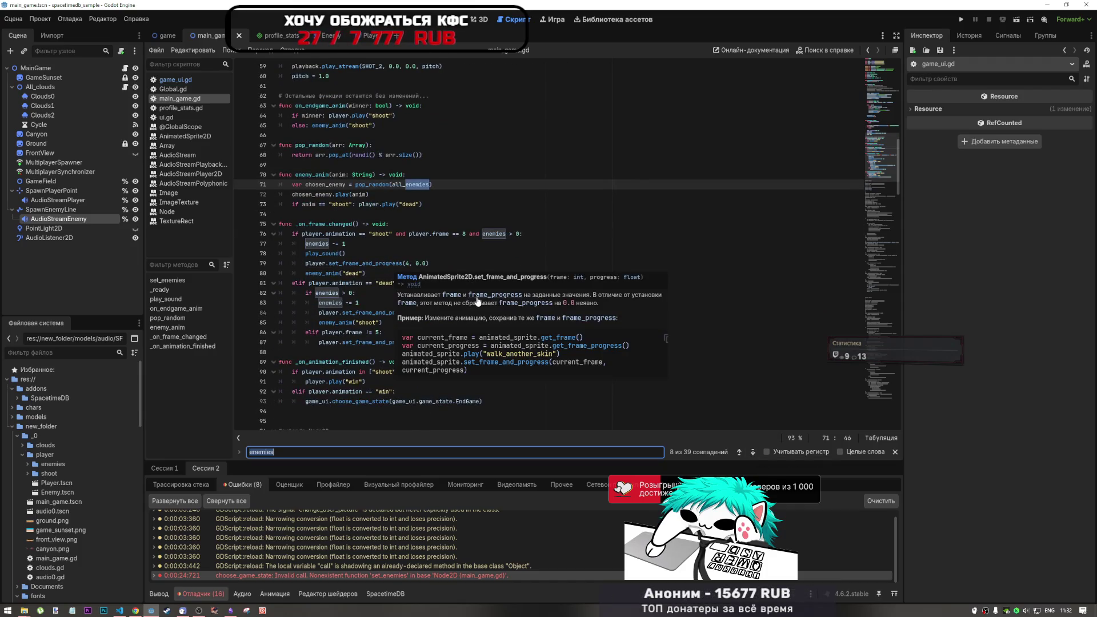
scroll(396, 253, "up", 15)
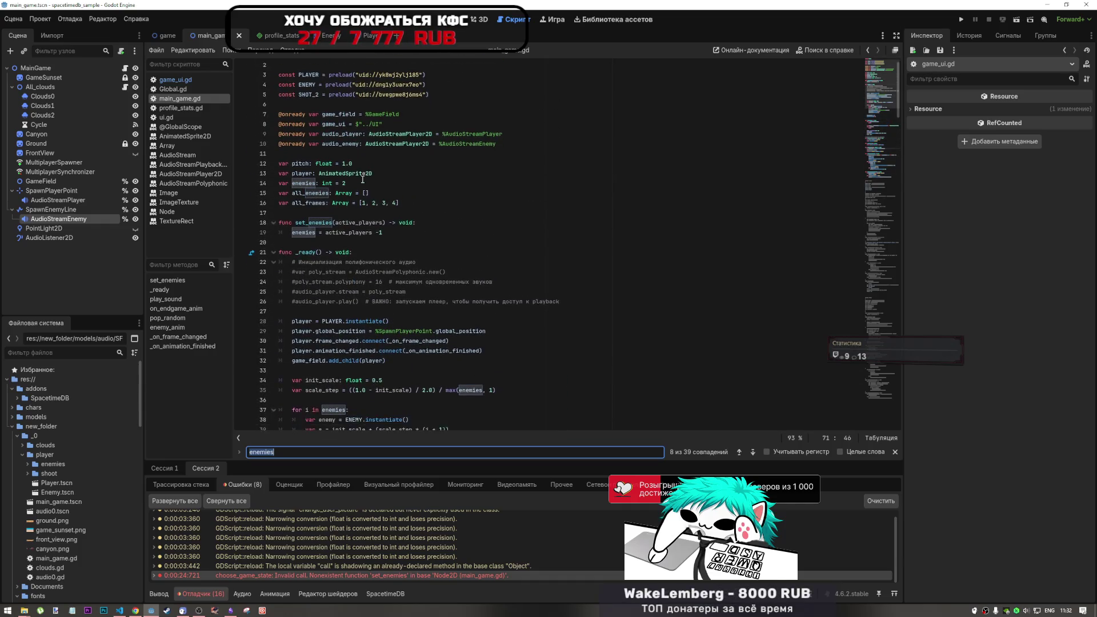
scroll(362, 180, "down", 1)
left_click(382, 214)
scroll(390, 182, "up", 1)
key("Down")
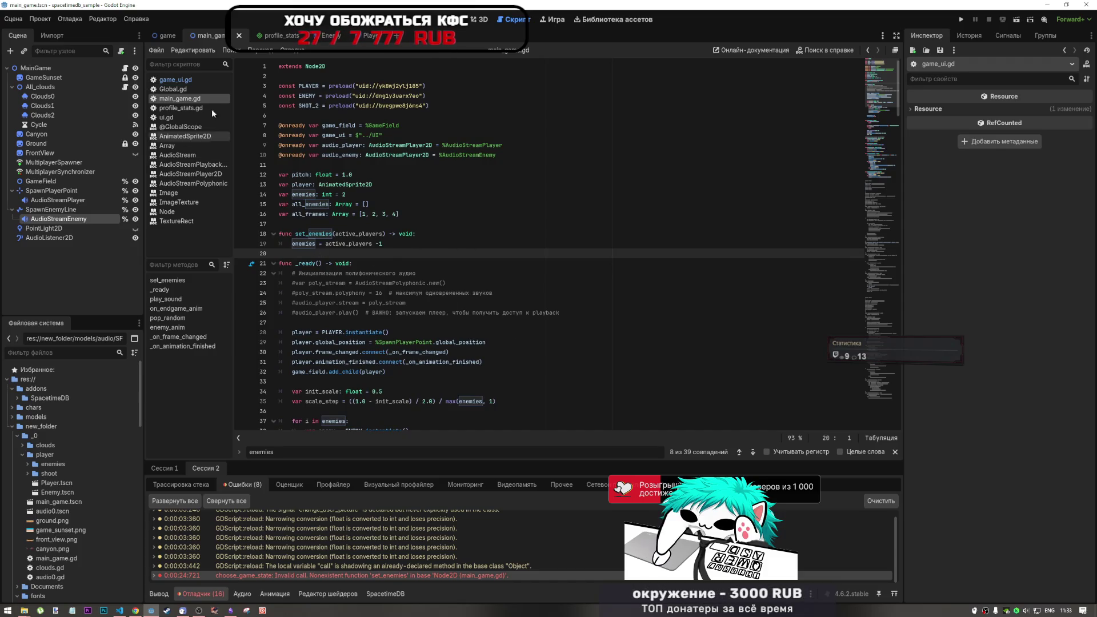
scroll(423, 309, "down", 15)
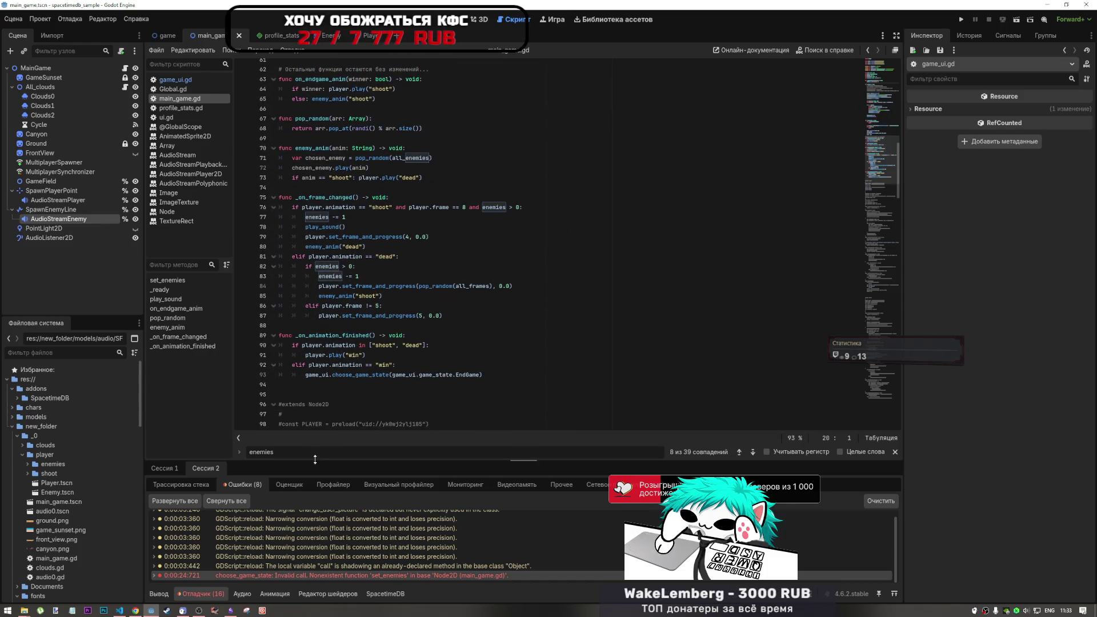
left_click_drag(321, 398, 470, 615)
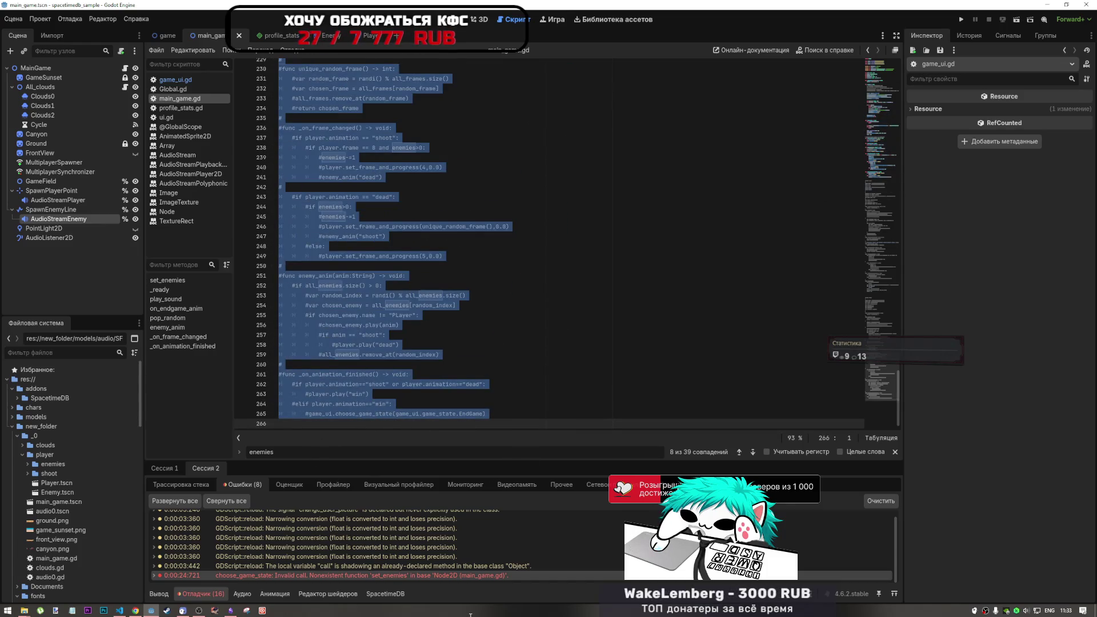
Step: Delete the old commented-out code at the end, save, and check set_enemies in game_ui.gd
key("Delete")
key("BackSpace")
key("BackSpace")
key("ctrl+s")
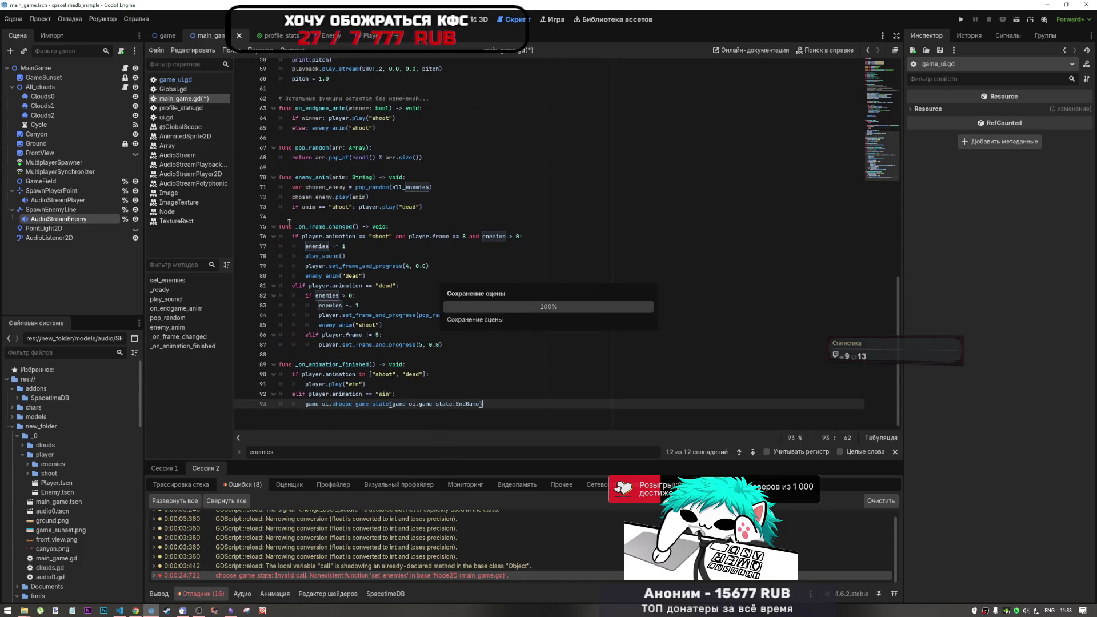
left_click(197, 78)
left_click(373, 323)
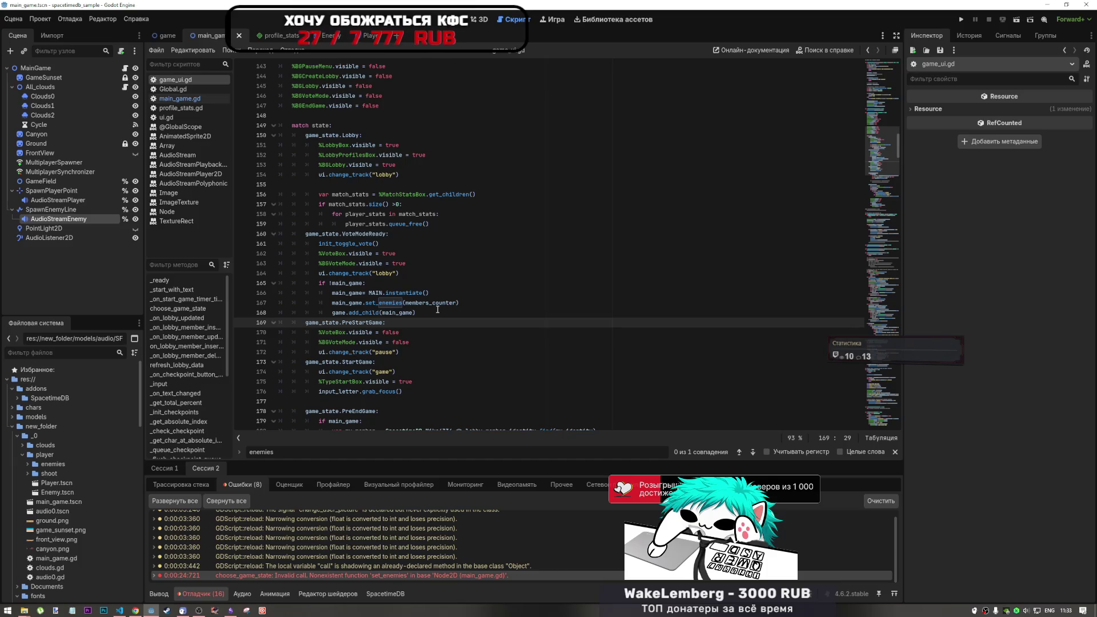
Step: In main_game.gd, comment out the on_endgame_anim(true) call on line 46
left_click(226, 98)
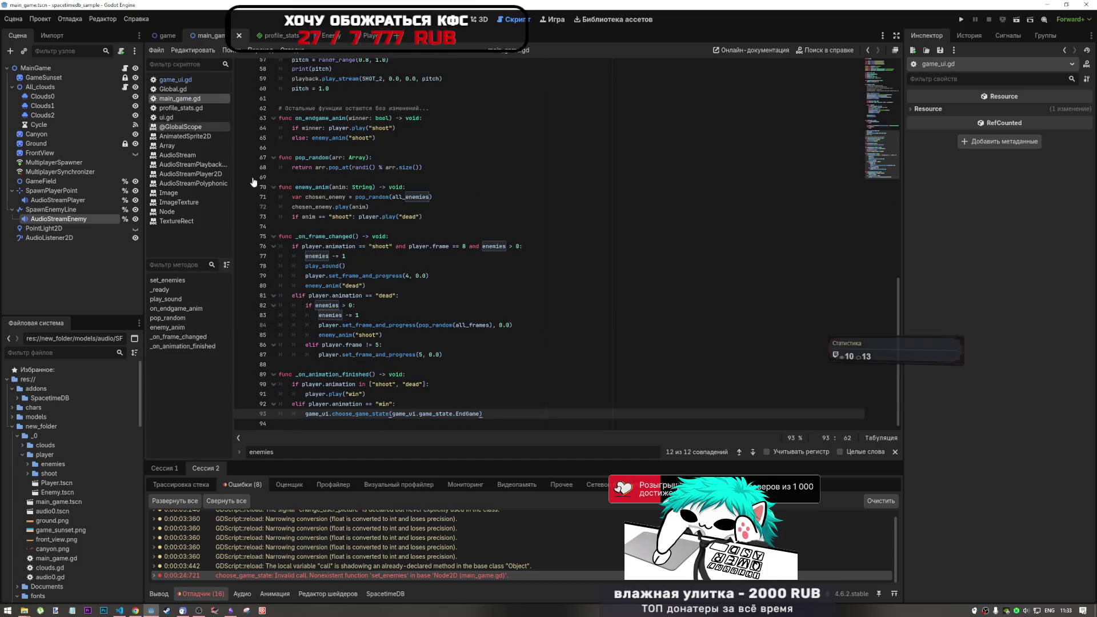
scroll(341, 270, "up", 3)
scroll(342, 270, "up", 9)
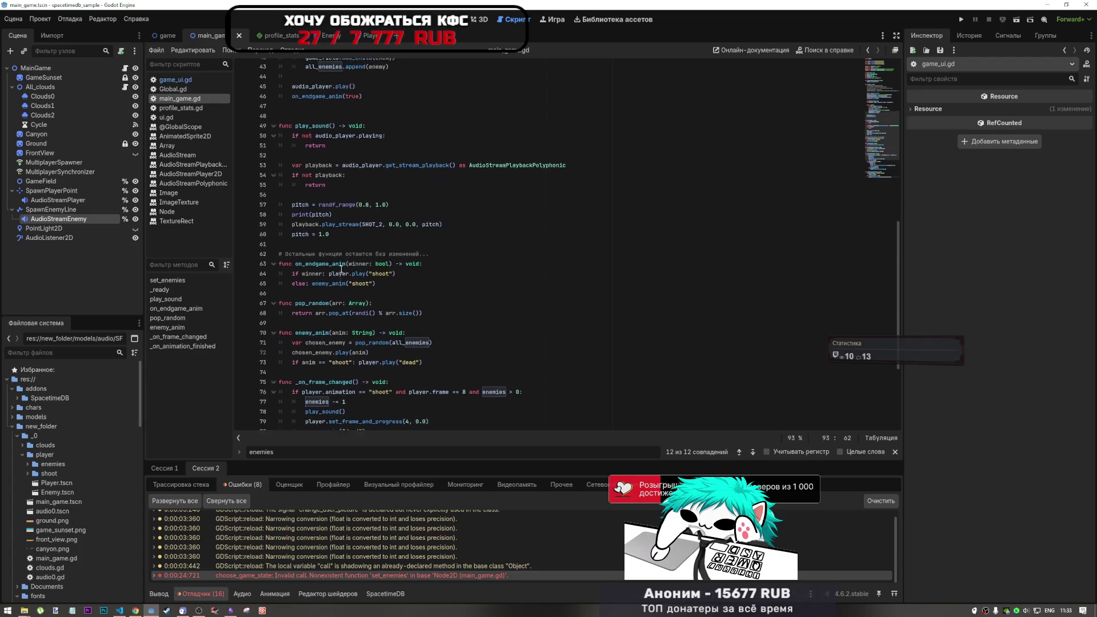
left_click_drag(363, 336, 329, 337)
key("ctrl+k")
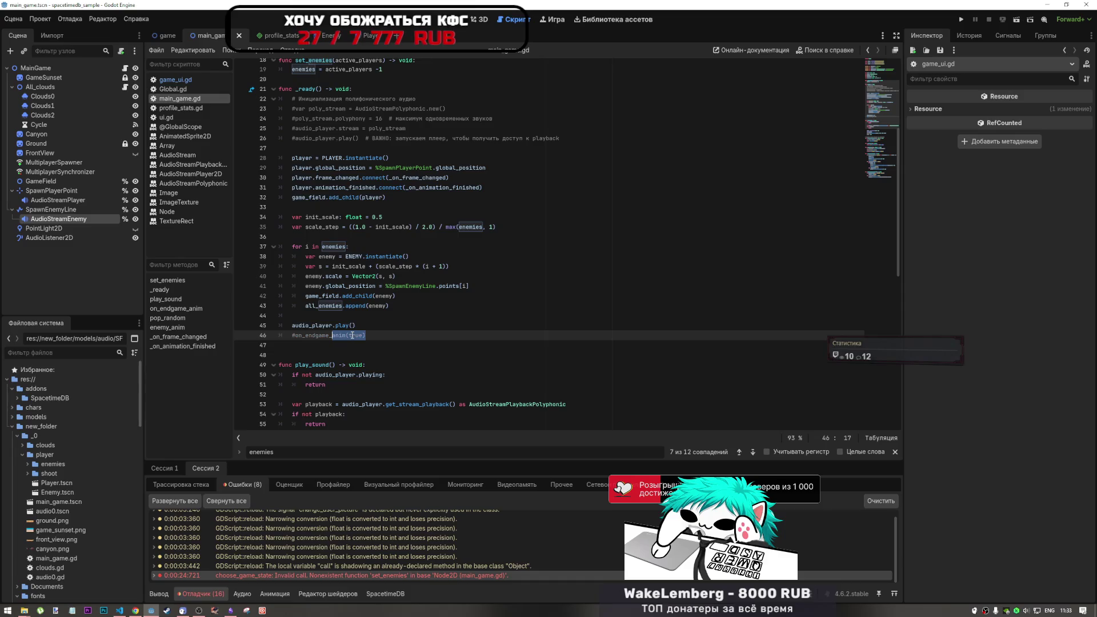
left_click(340, 326)
key("End")
key("shift+Home")
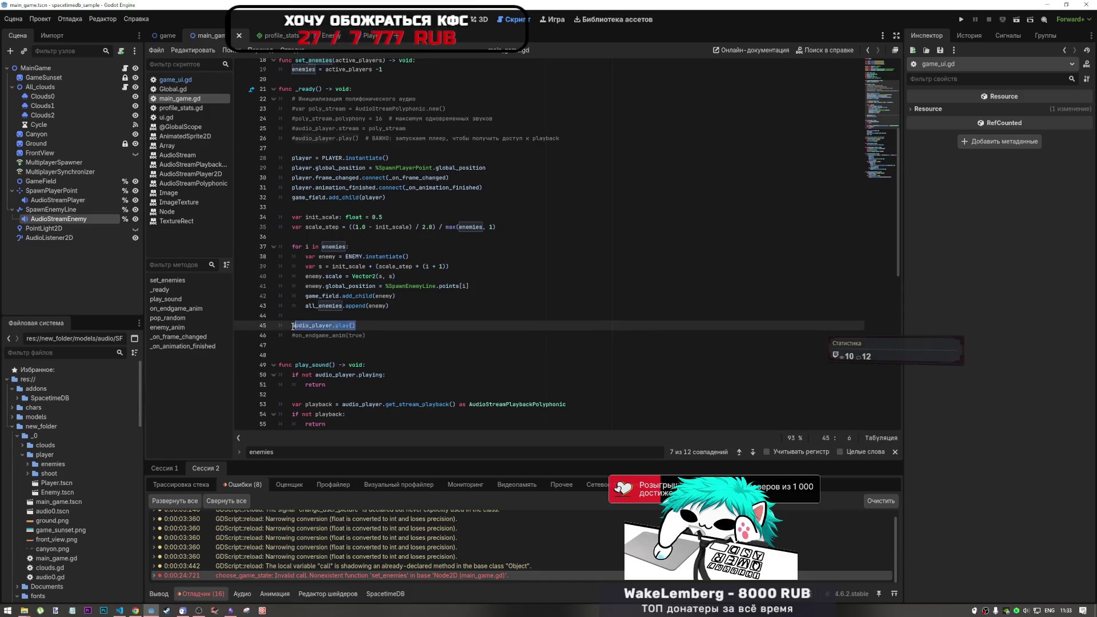
Step: Move audio_player.play() around _ready, keeping it right after the enemy spawn loop
key("BackSpace")
left_click(318, 149)
key("Return")
key("Up")
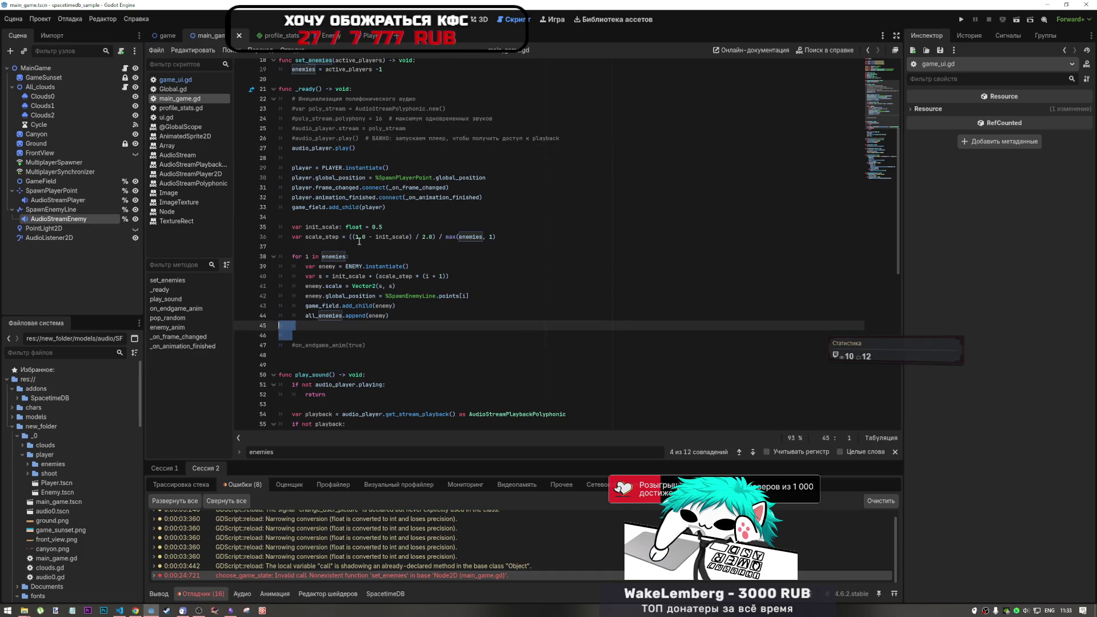
left_click_drag(356, 148, 280, 148)
key("Delete")
left_click(303, 333)
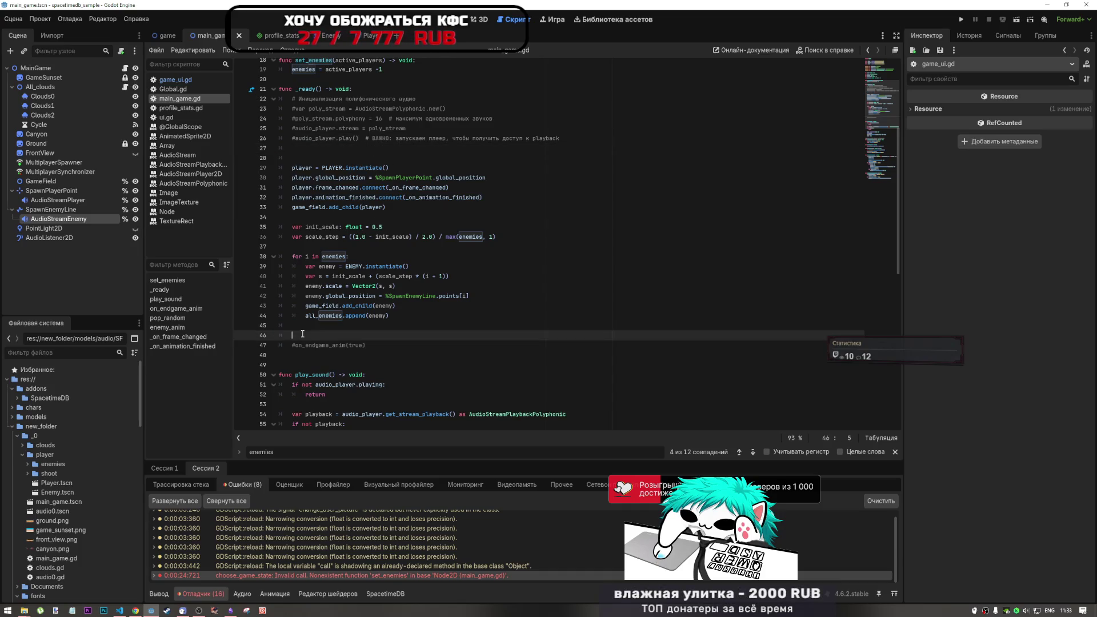
type("audio_player.play()")
left_click(301, 327)
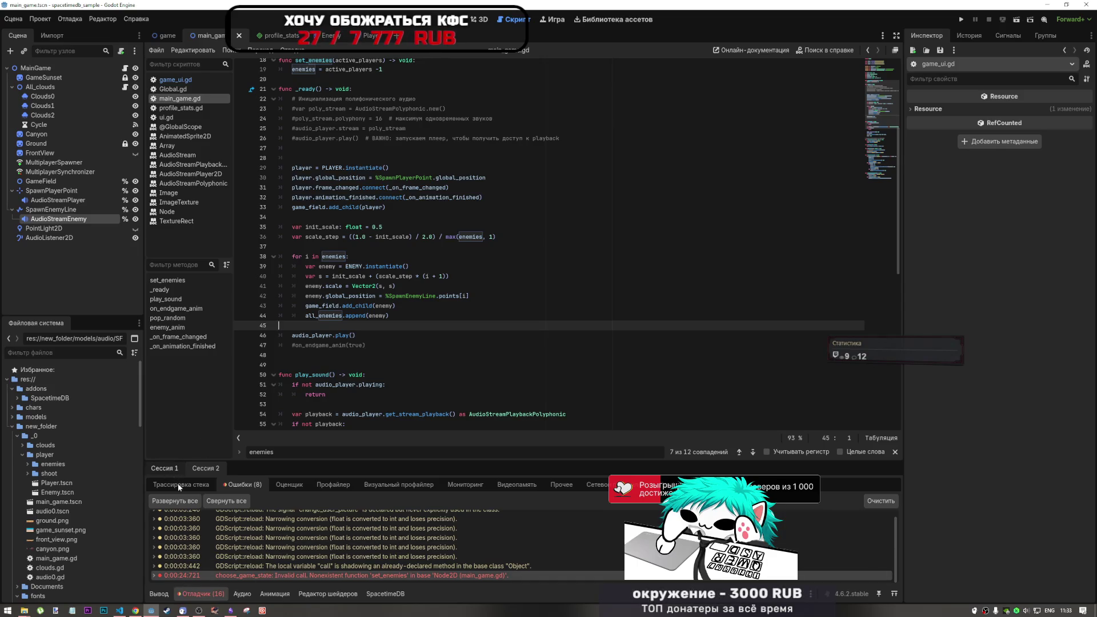
Step: Mute the Master bus in the Audio panel and start a test run
left_click(247, 595)
left_click(168, 497)
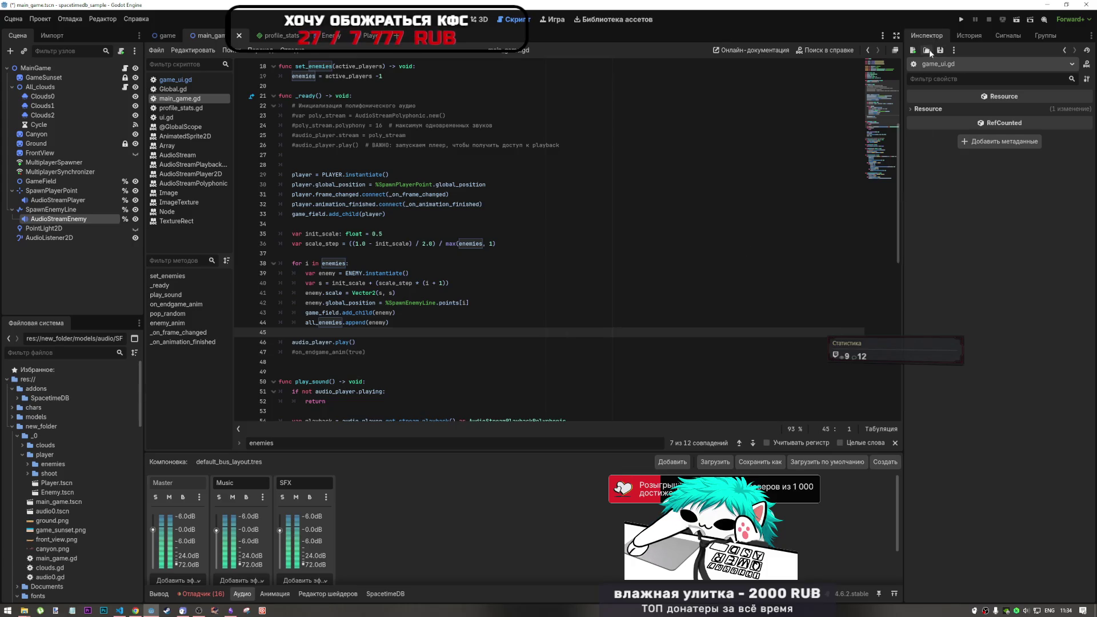
left_click(962, 19)
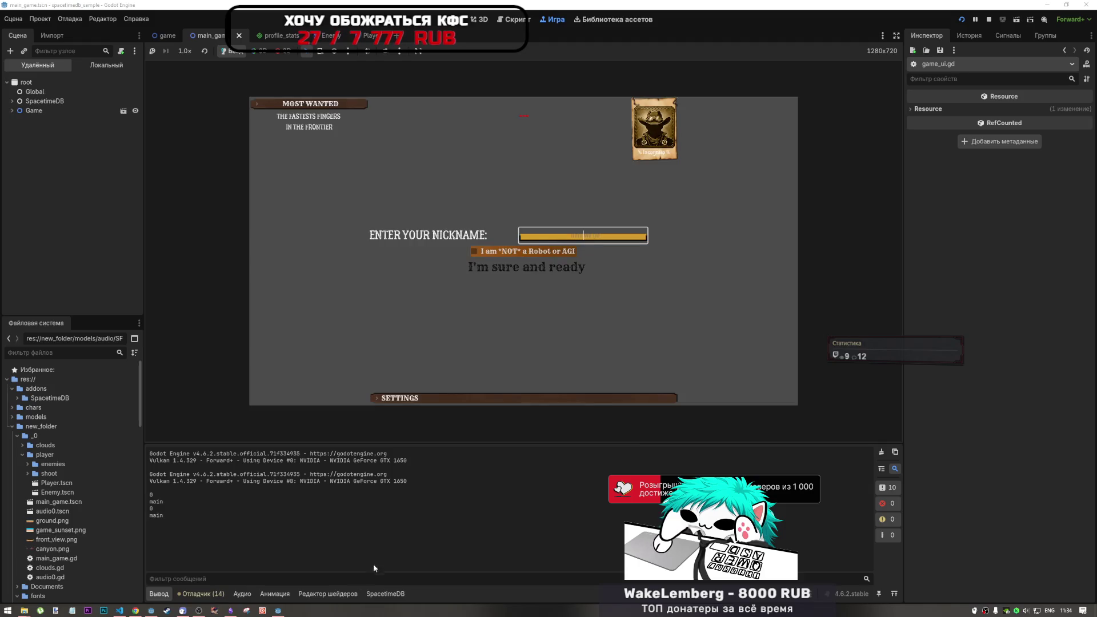
Step: Enter nicknames 'asdasd' and 'dsadas' in the two game instances, confirming not-a-robot
left_click_drag(1018, 324, 1019, 499)
type("asdasd")
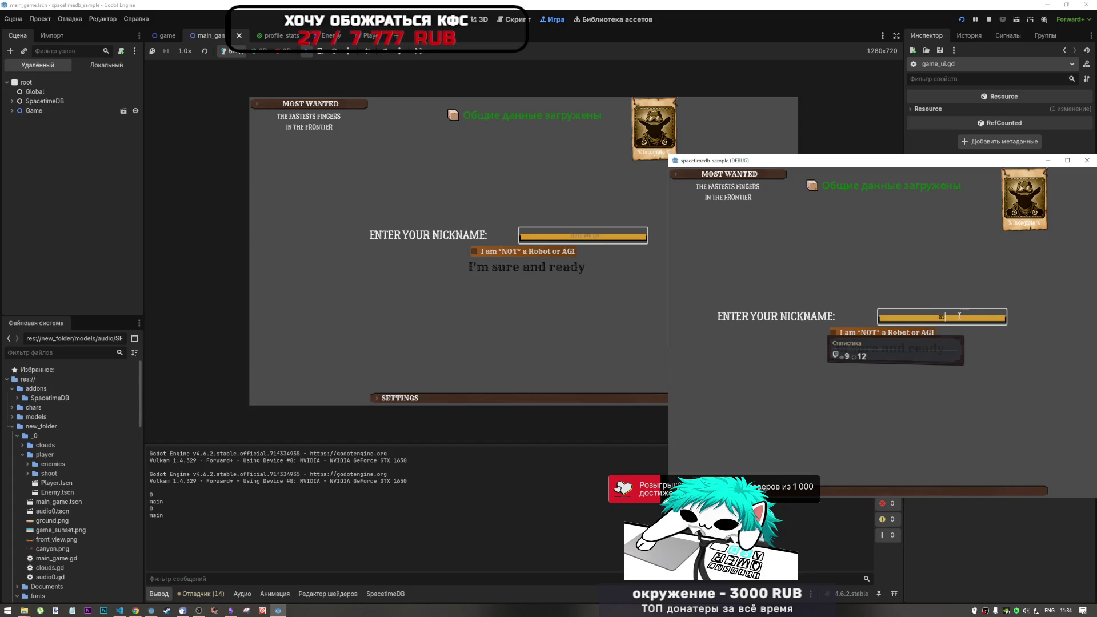
left_click(905, 337)
left_click(905, 348)
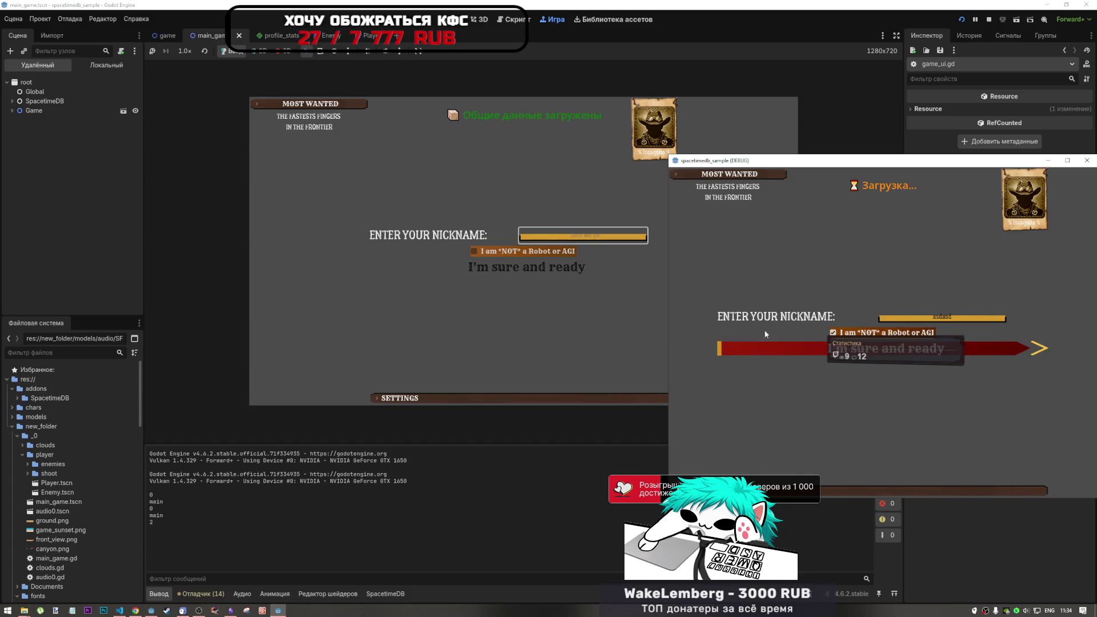
left_click(568, 237)
type("dsadas")
left_click(562, 252)
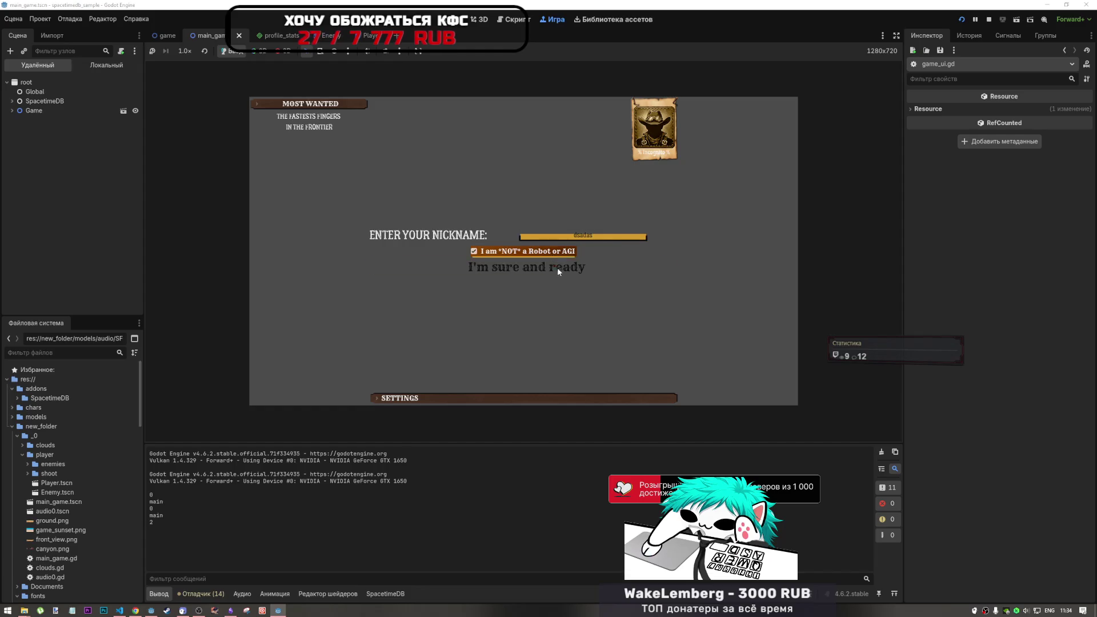
left_click(557, 267)
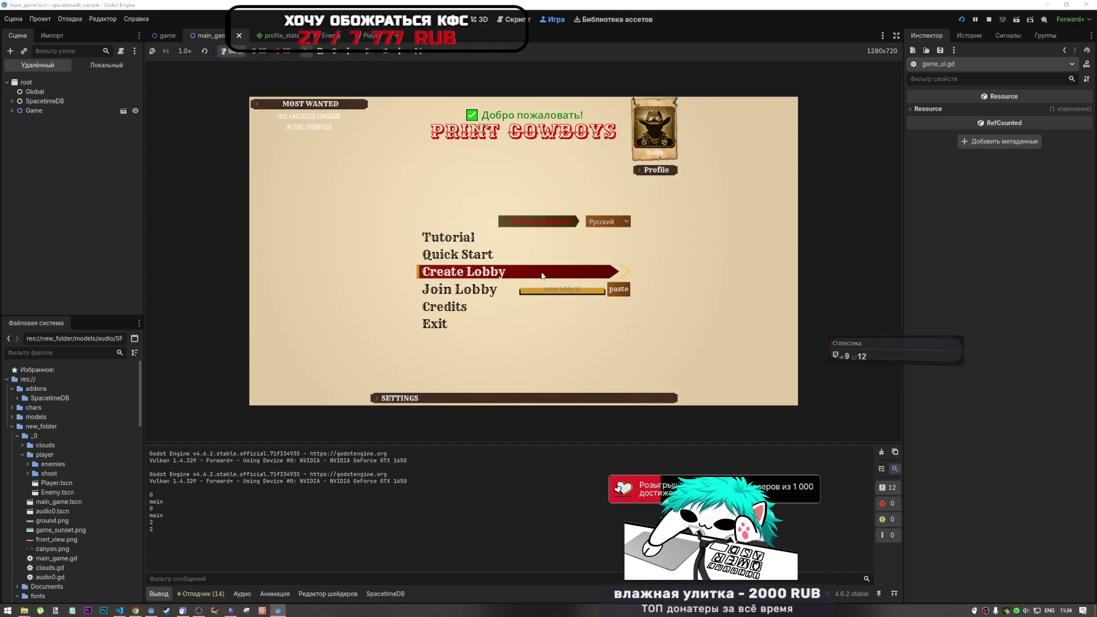
Step: Create a lobby in the embedded game and join it from the debug window
left_click(543, 276)
left_click(526, 267)
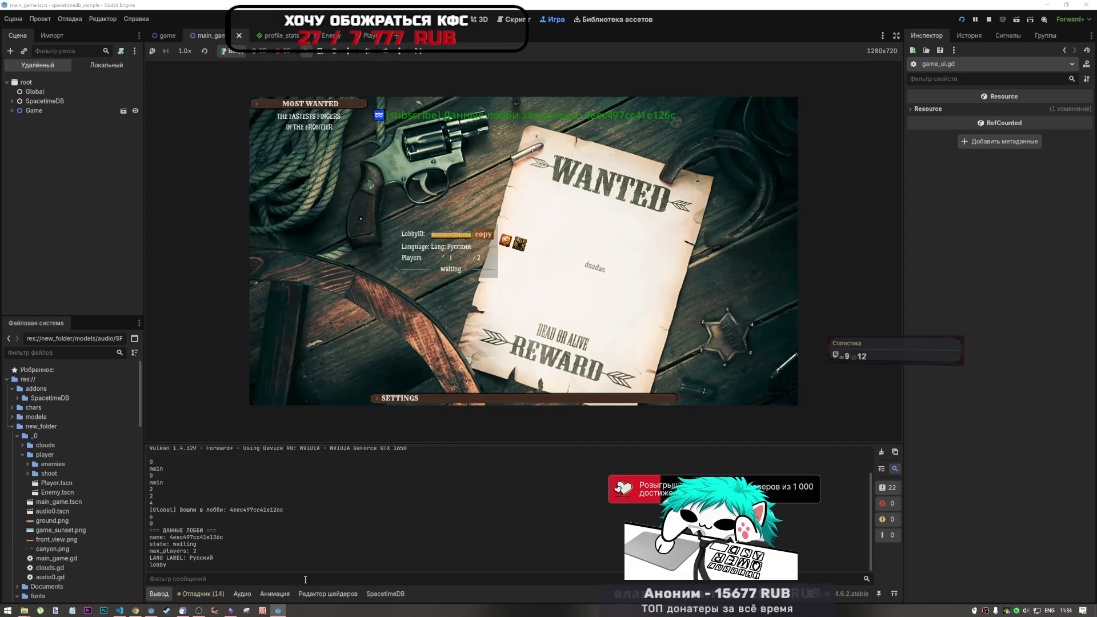
mouse_move(278, 610)
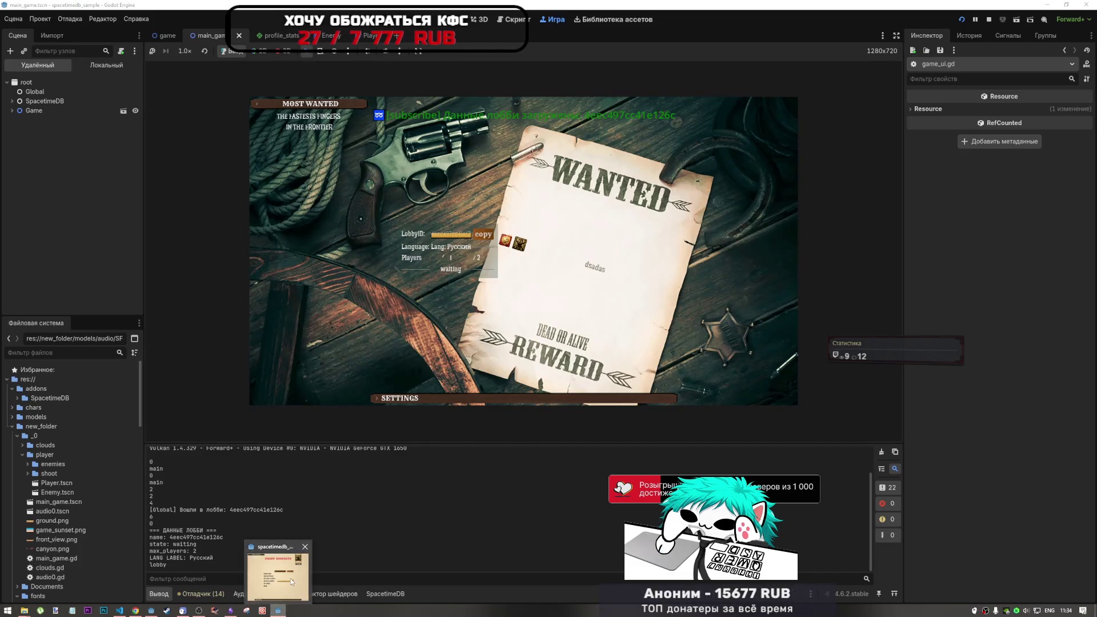
left_click(279, 569)
left_click(979, 361)
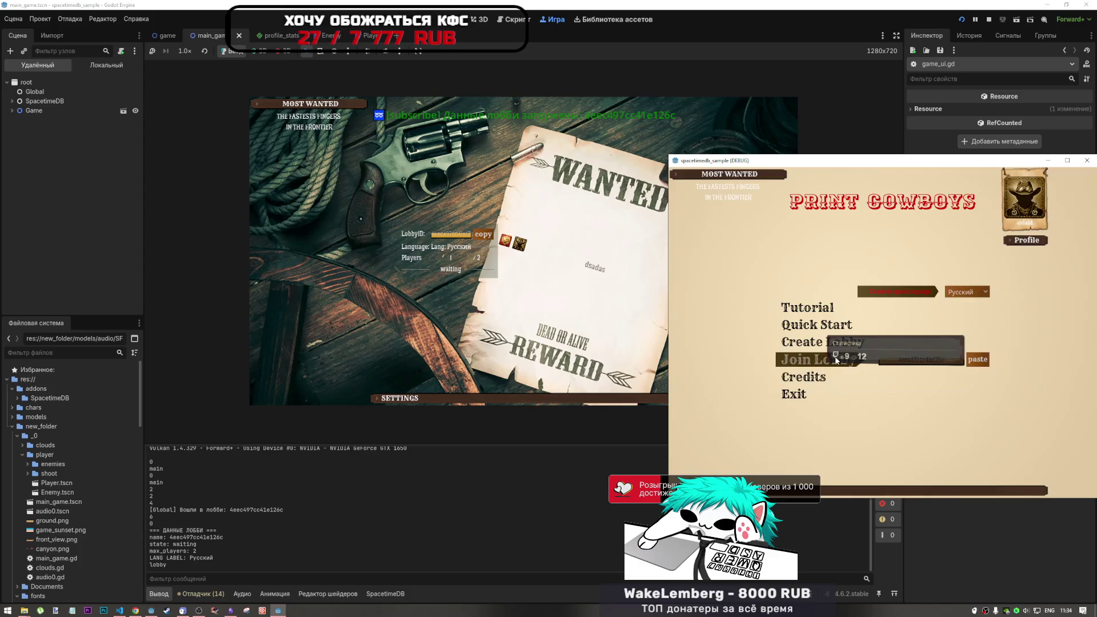
left_click(818, 357)
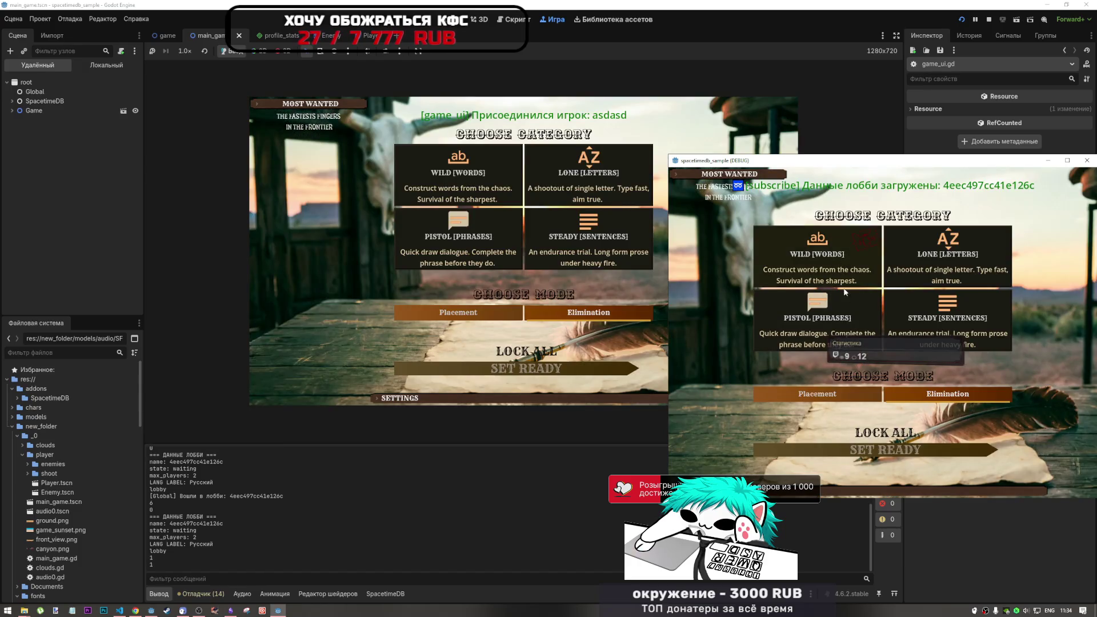
Step: Lock in the category and mode choices so the desert duel starts
left_click(898, 443)
left_click(469, 196)
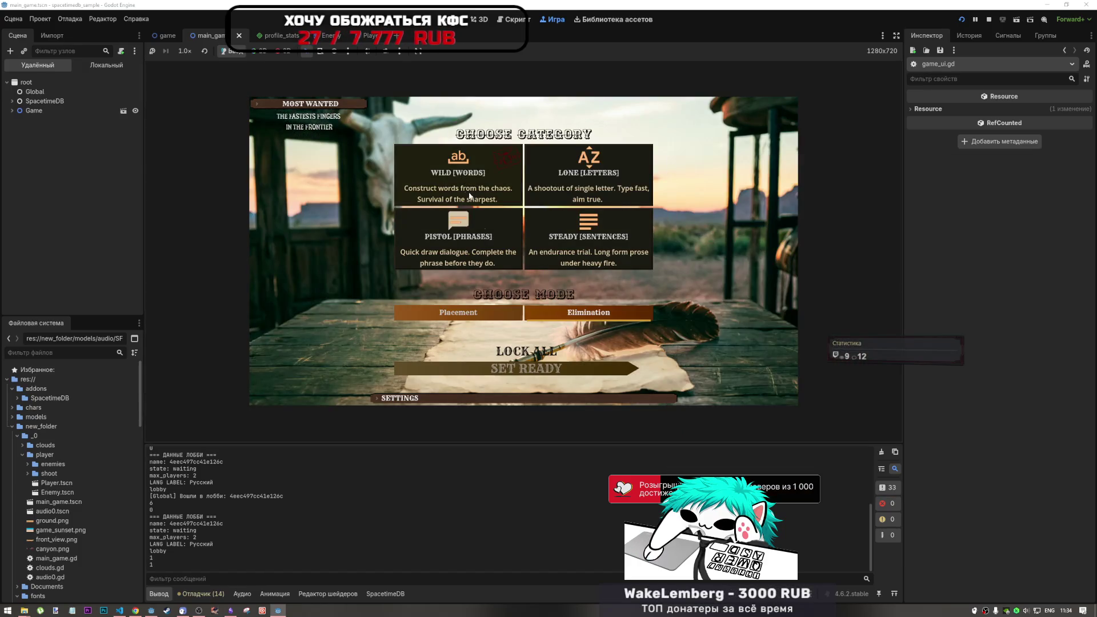
left_click(511, 346)
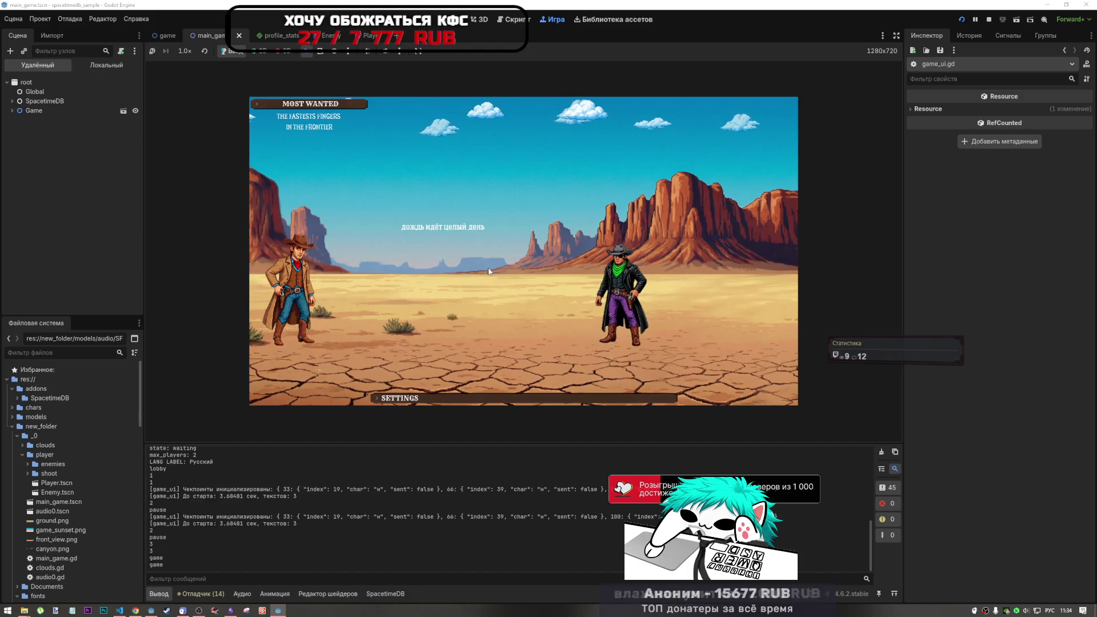
Step: Type the three Russian duel phrases until the lobby finishes, then stop the game
type("ждь ид")
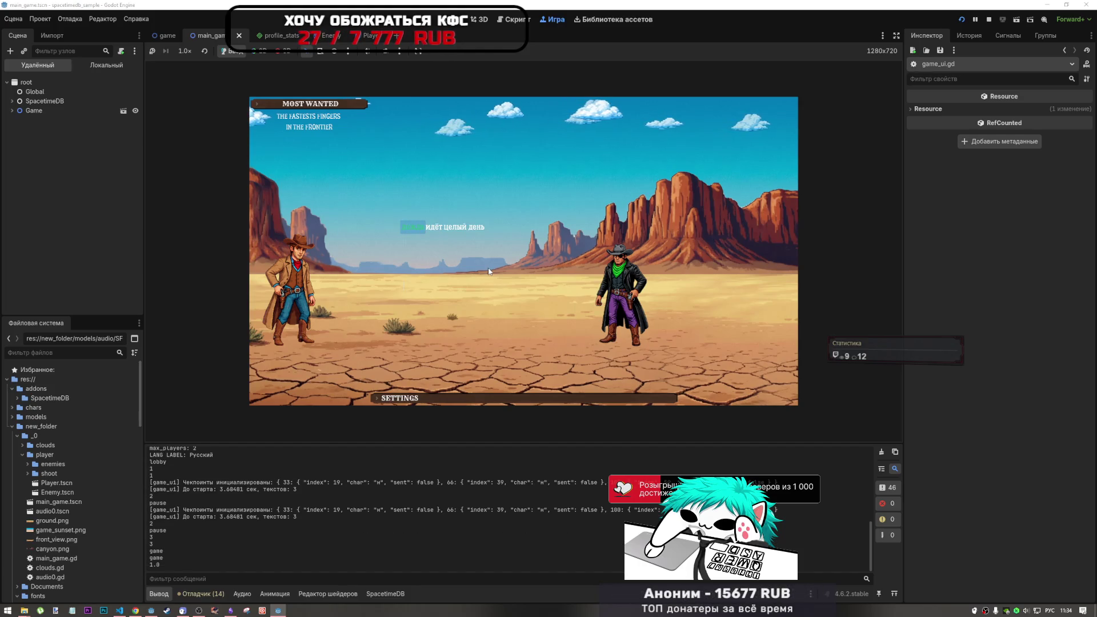
type("ёт целы")
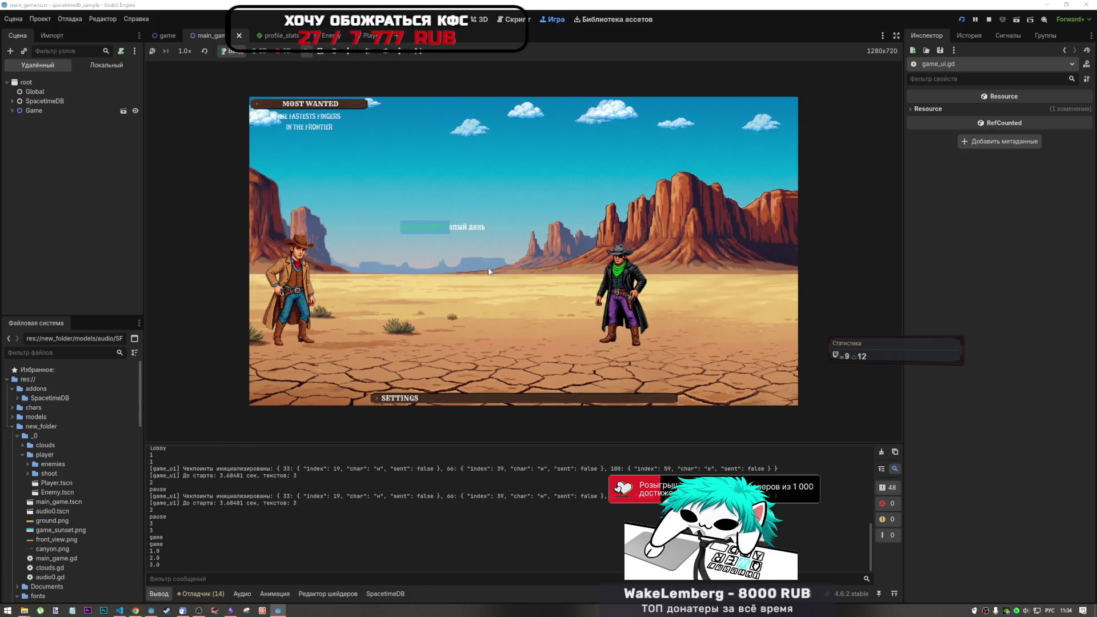
type("й лдеен")
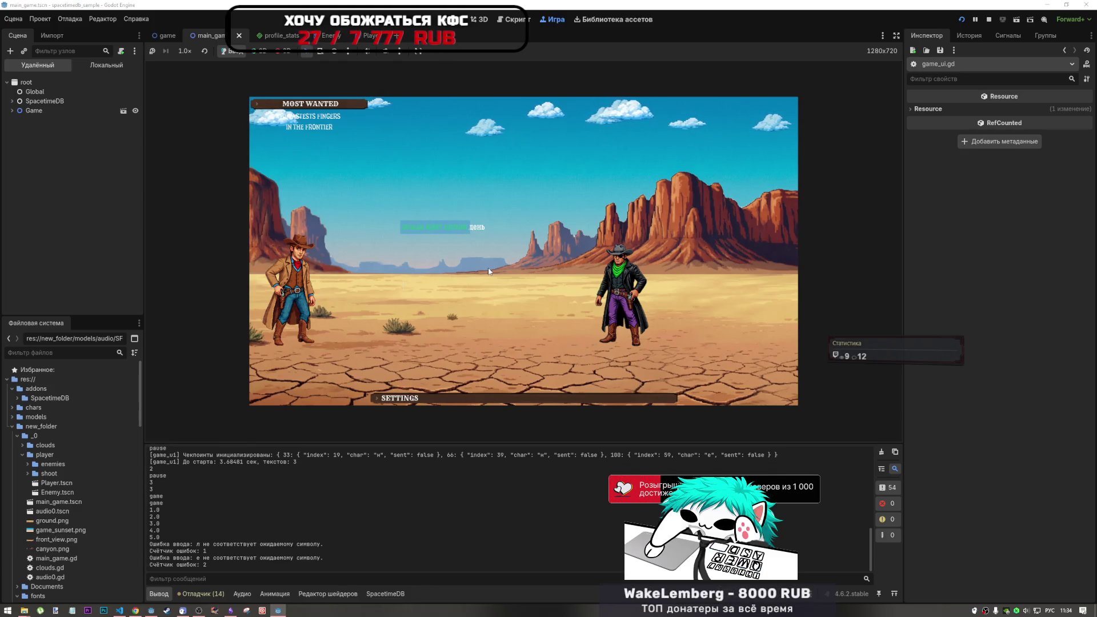
type("ьвор украл кошелёк")
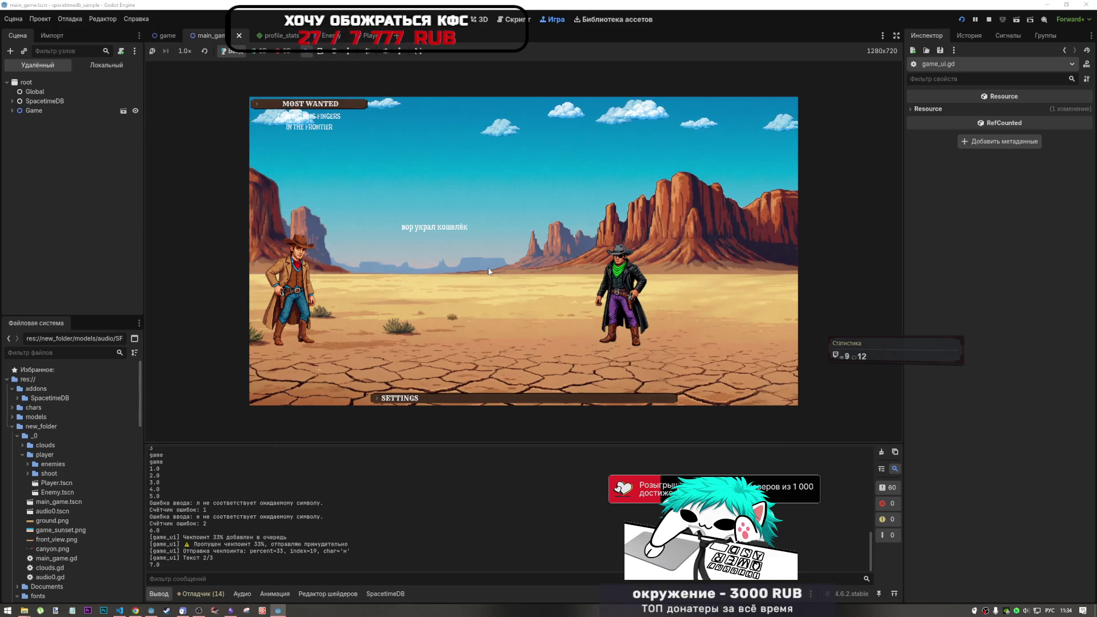
type("рал ко")
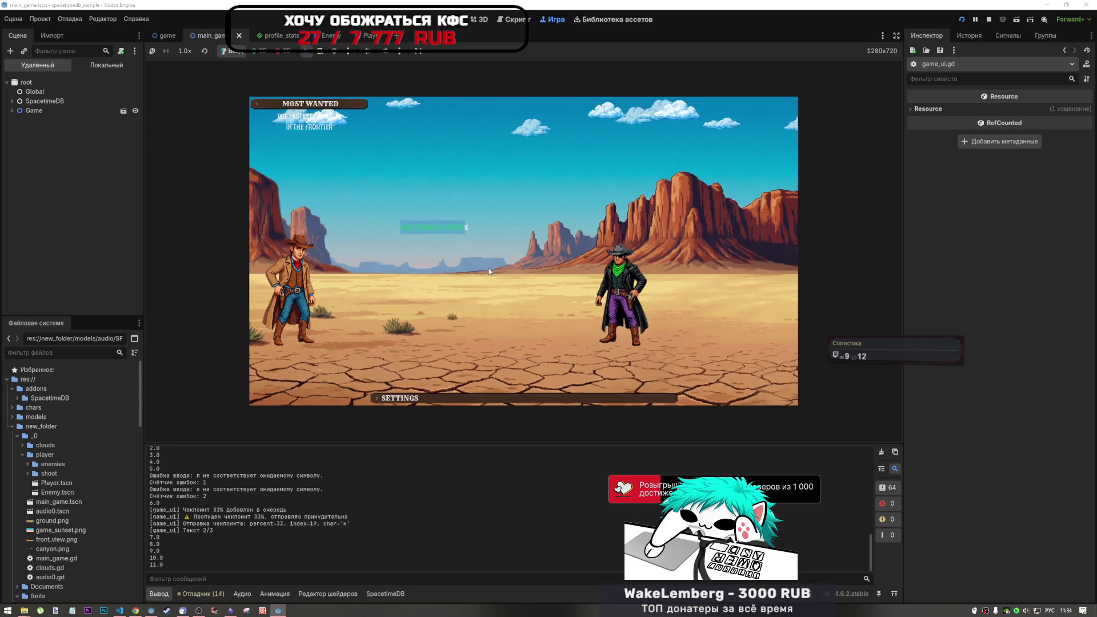
type("ёк")
type("ондатра пл")
type("лывёт по ре")
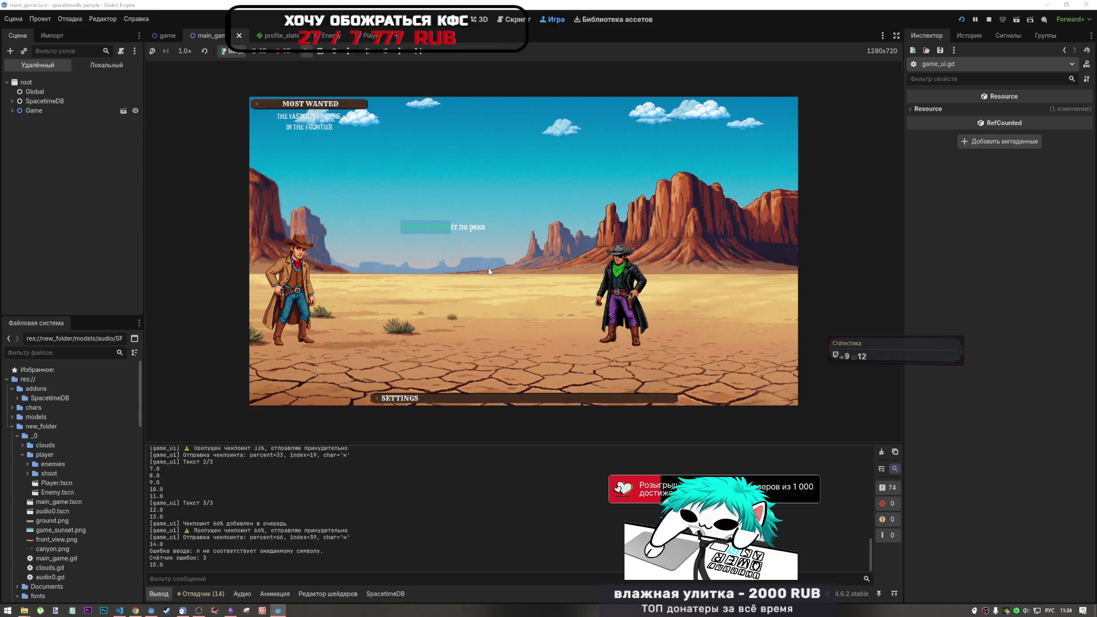
type("ке")
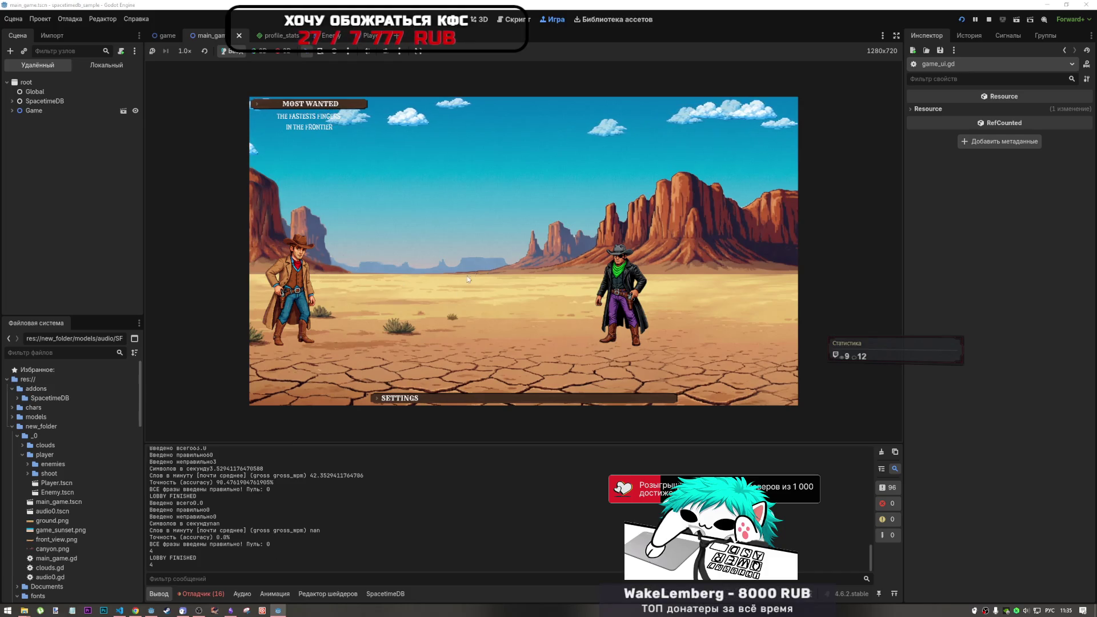
left_click(279, 591)
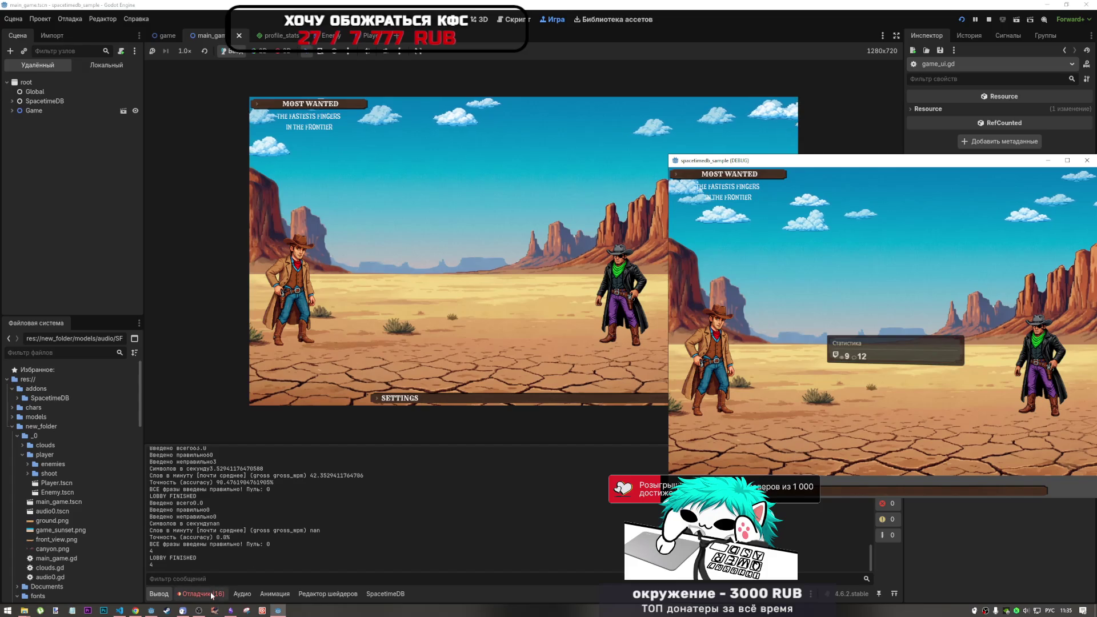
left_click(989, 20)
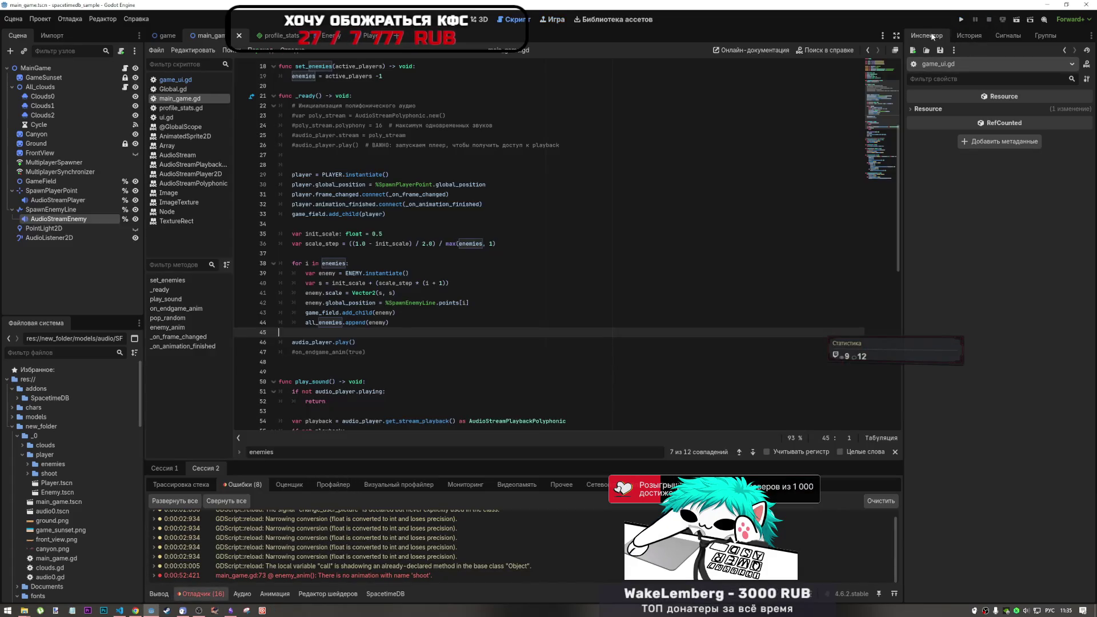
Step: Jump to the enemy_anim error at line 73 about missing 'shoot', then go to Enemy.tscn
left_click(381, 549)
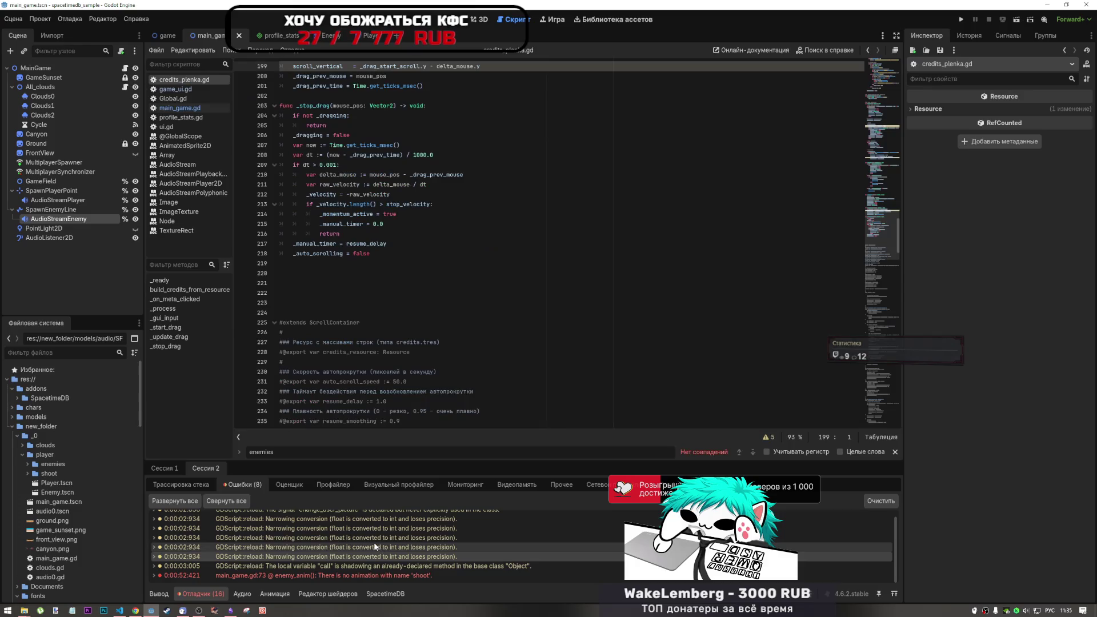
left_click(385, 575)
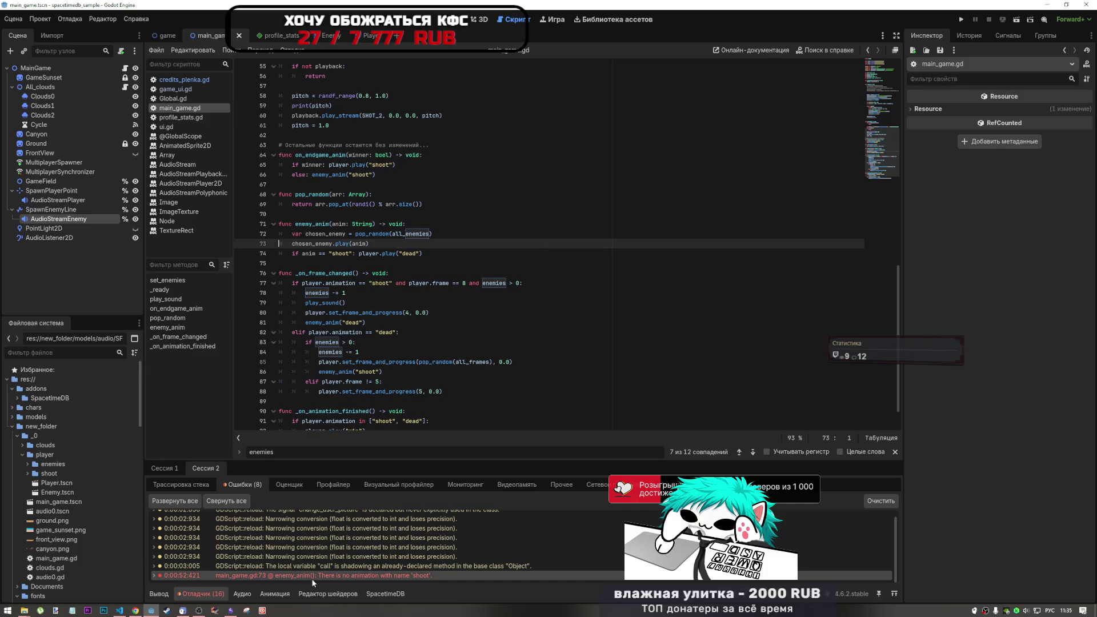
mouse_move(312, 580)
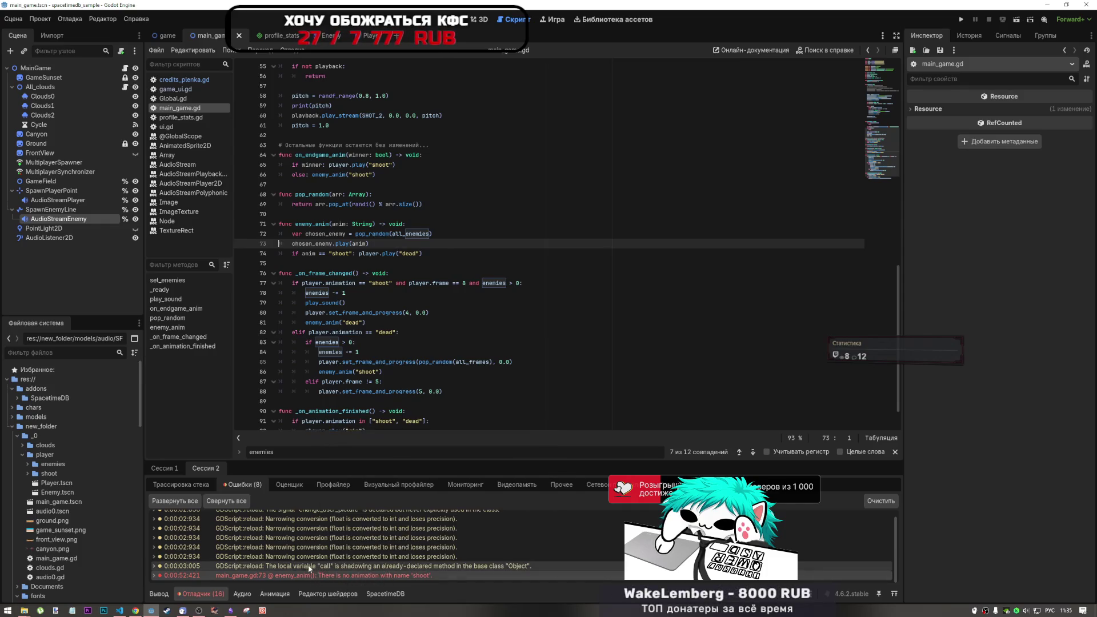
mouse_move(358, 558)
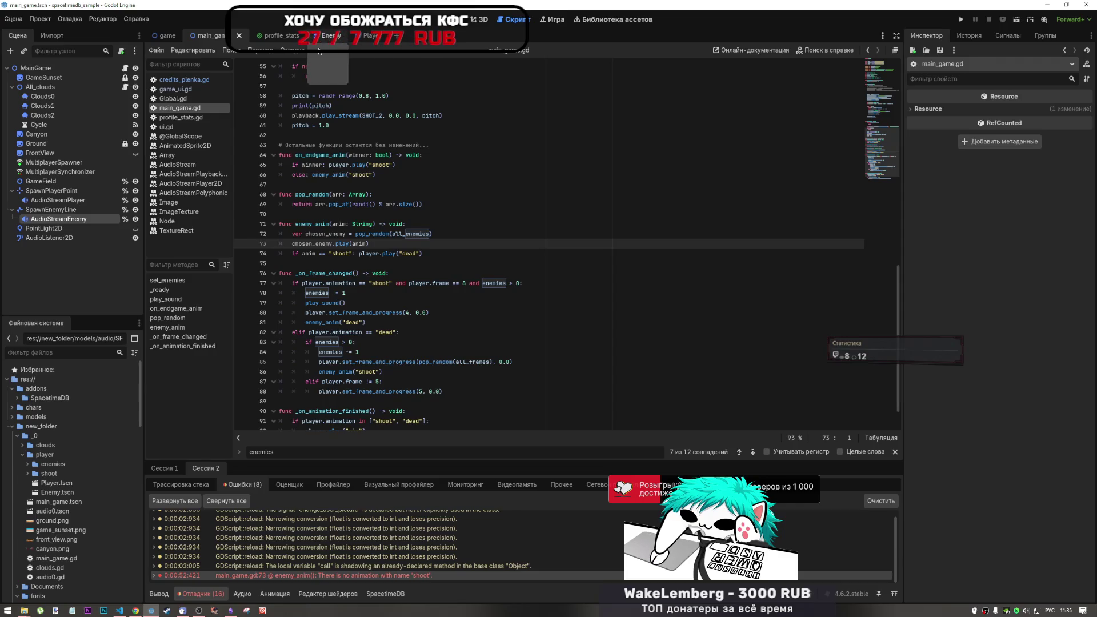
left_click(321, 47)
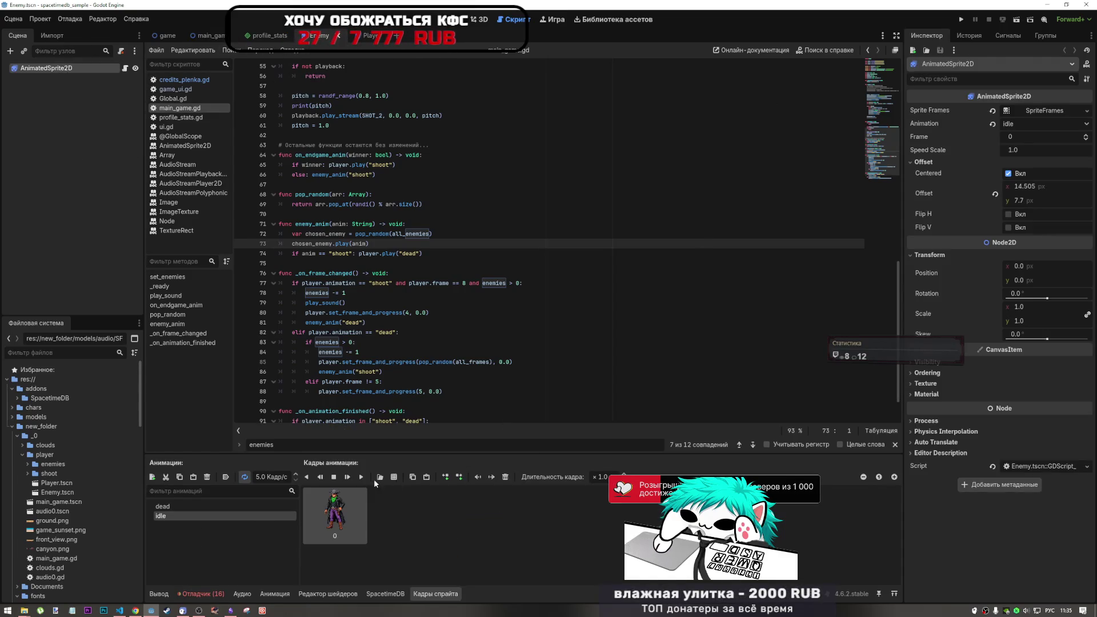
Step: Add an empty animation named 'shoot' to the Enemy sprite's SpriteFrames
left_click(152, 477)
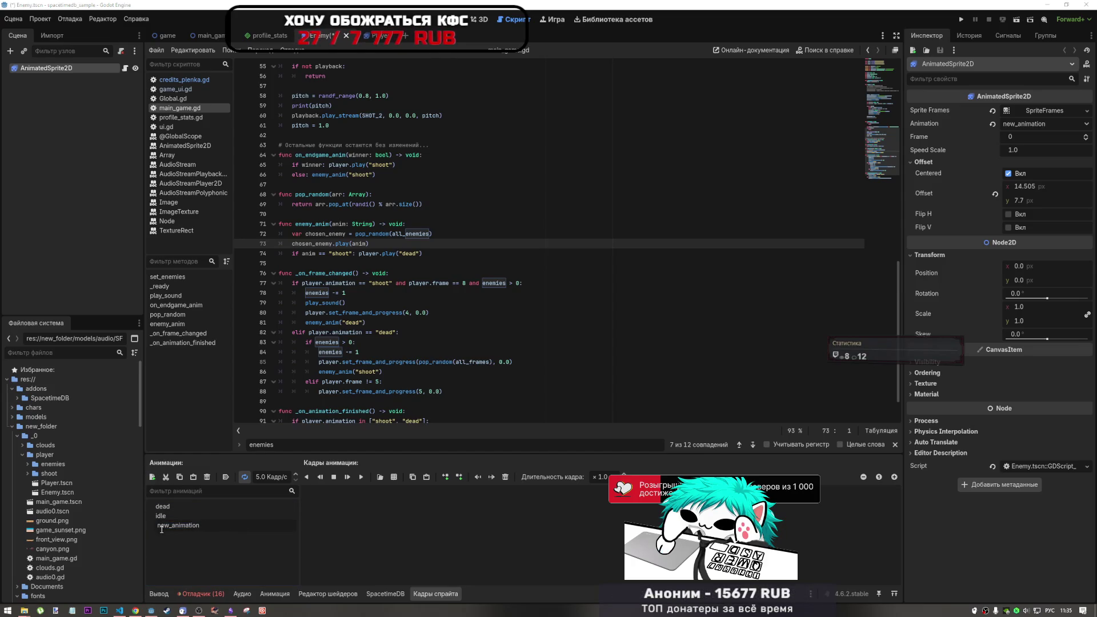
type("ыр")
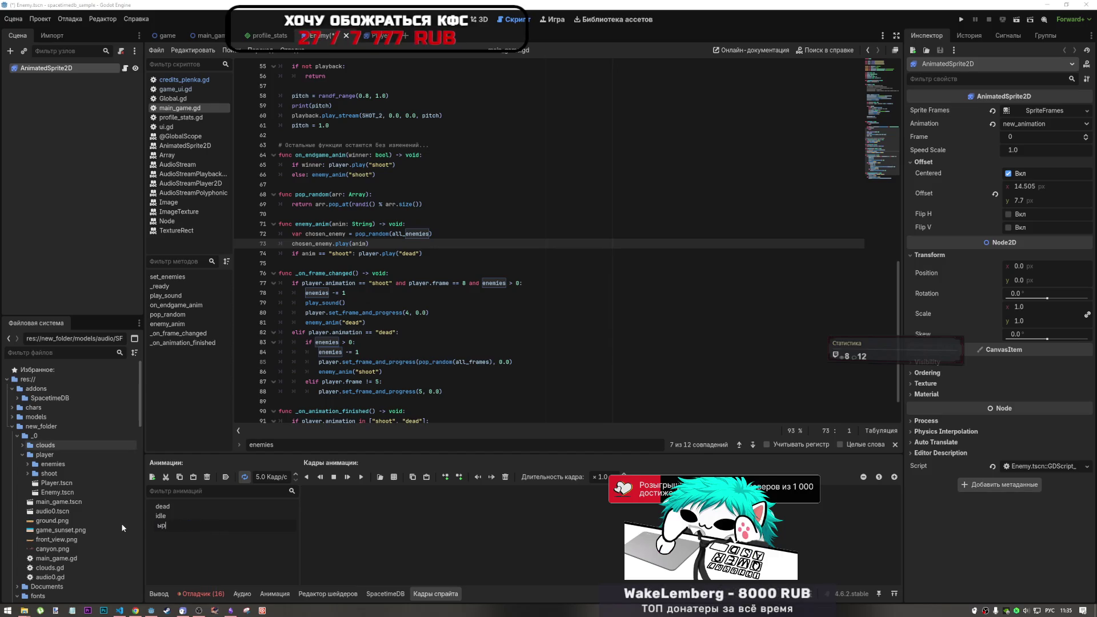
type("ш")
key("BackSpace")
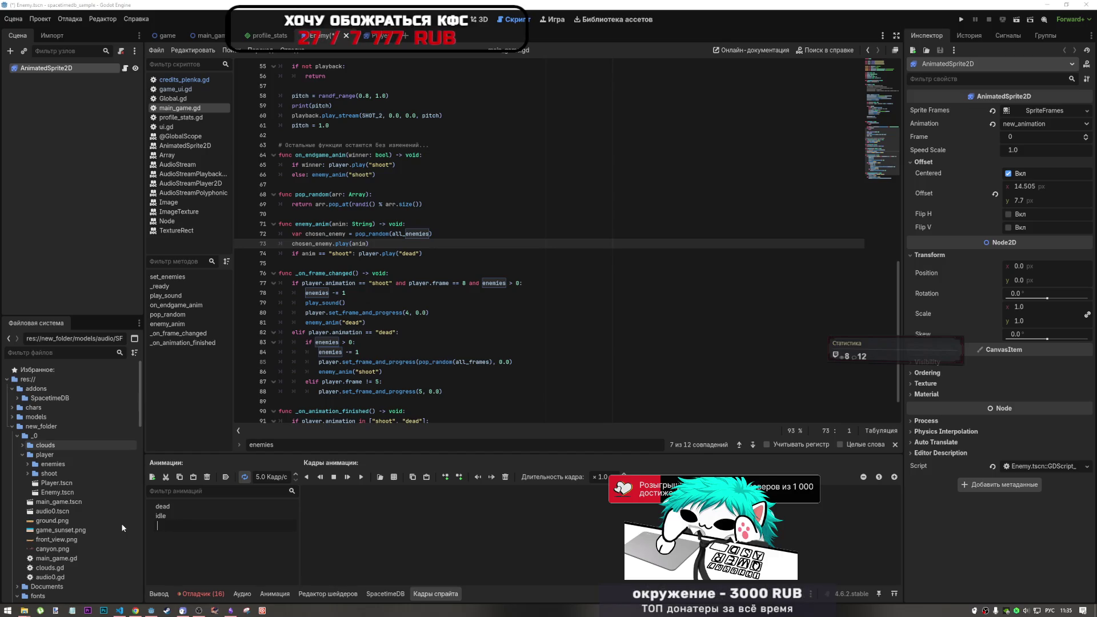
type("shoot")
left_click(249, 563)
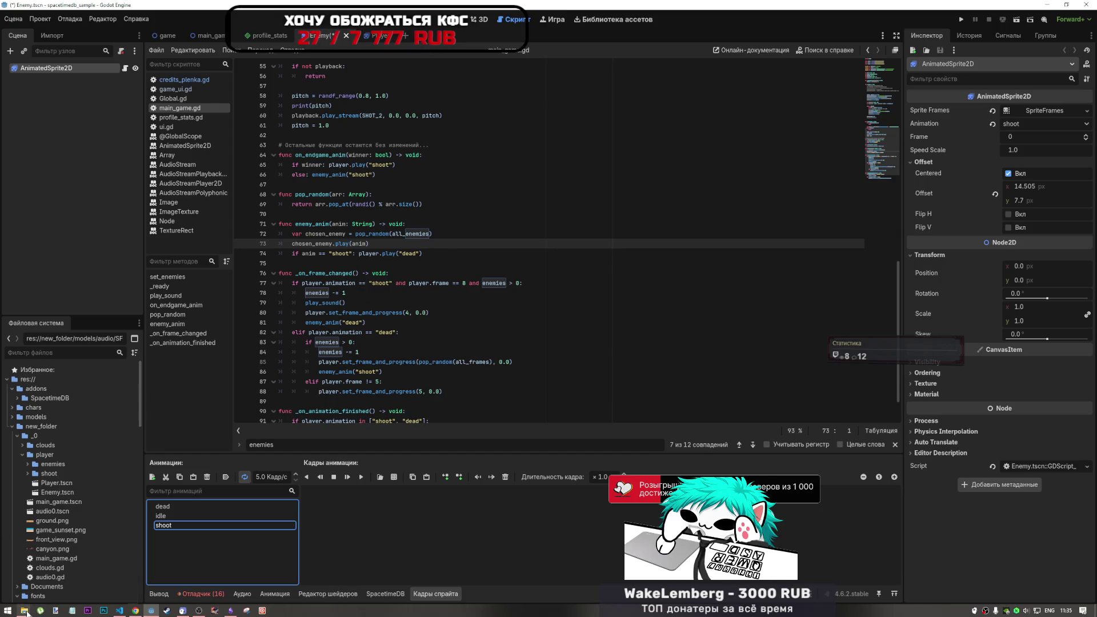
left_click(69, 574)
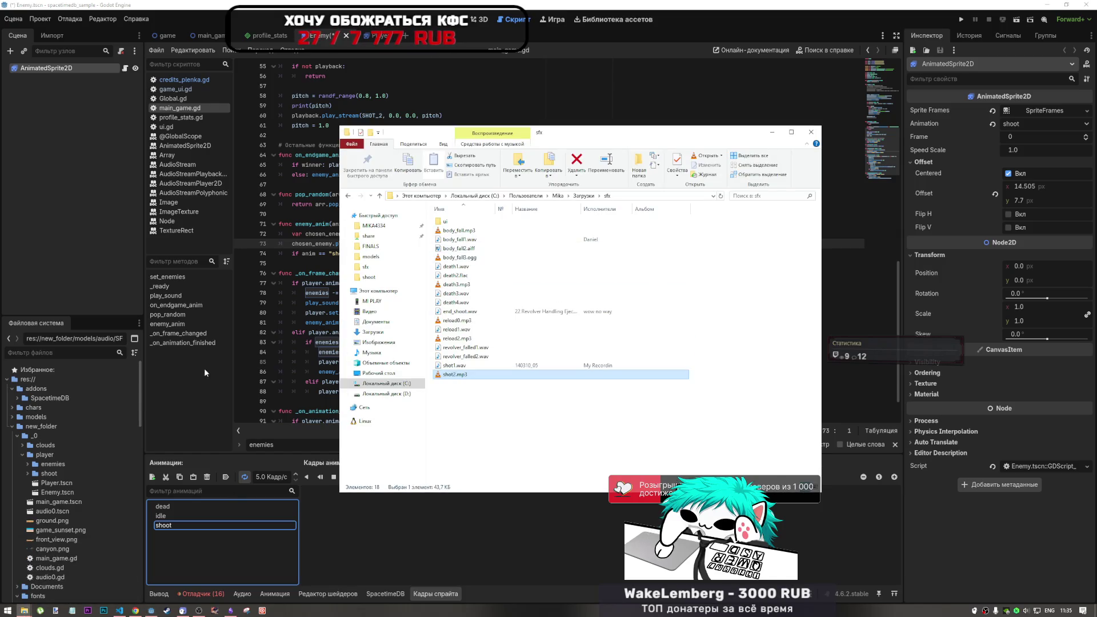
Step: Browse the project's audio folder and its neighbouring folders in Explorer
mouse_move(24, 611)
left_click(68, 571)
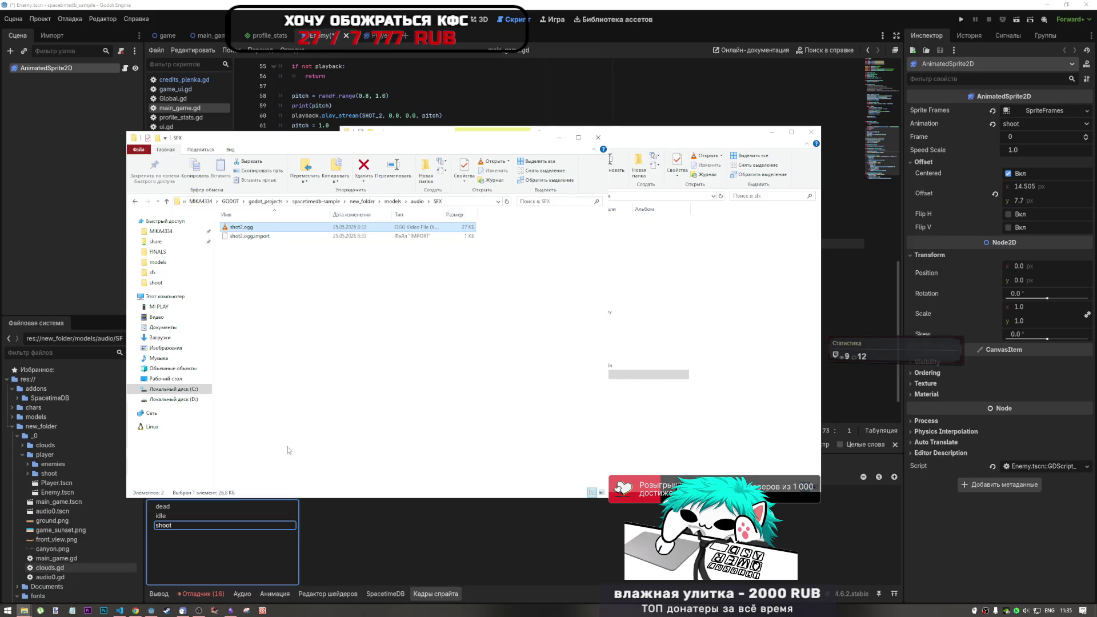
left_click(229, 483)
left_click(415, 203)
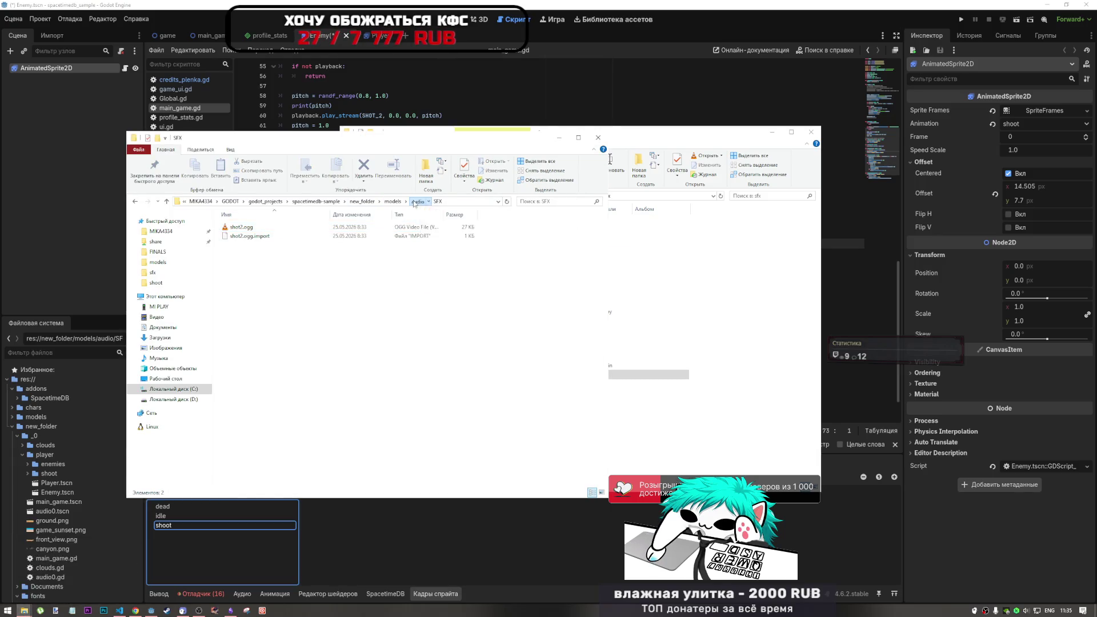
left_click(416, 202)
left_click(166, 201)
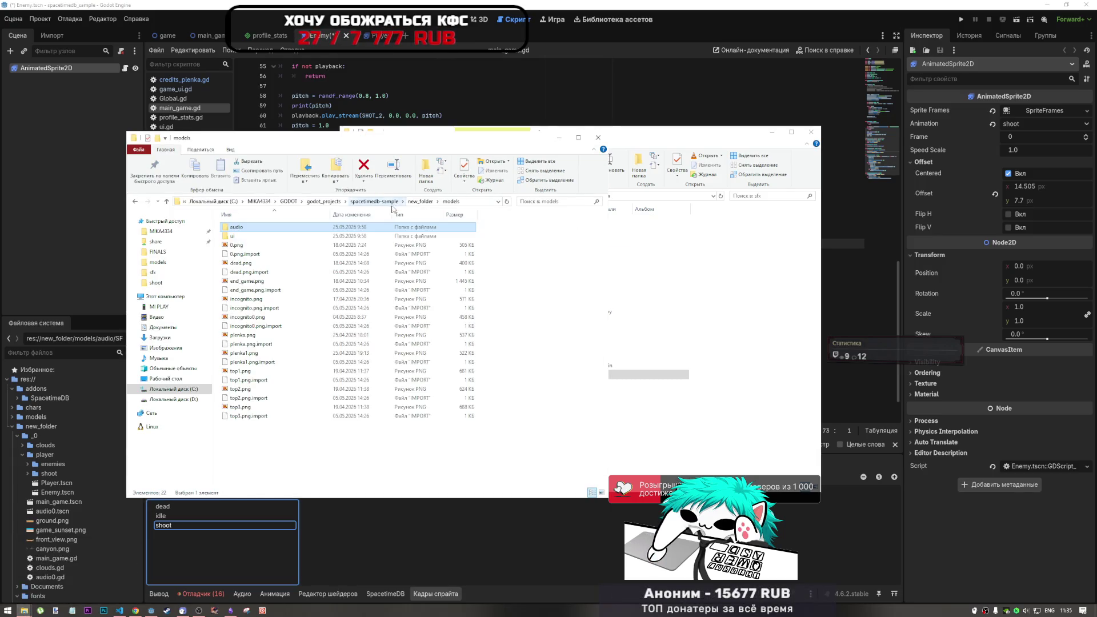
left_click(134, 202)
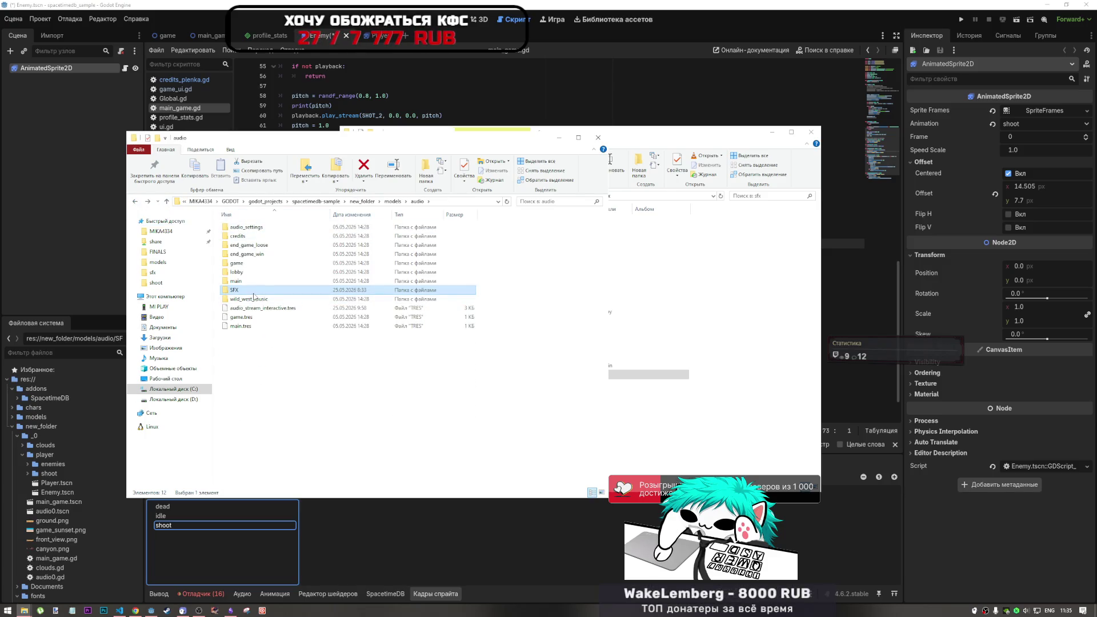
Step: Open print_cowboys from Загрузки, then cycle through Chrome and Godot to VS Code
left_click(696, 256)
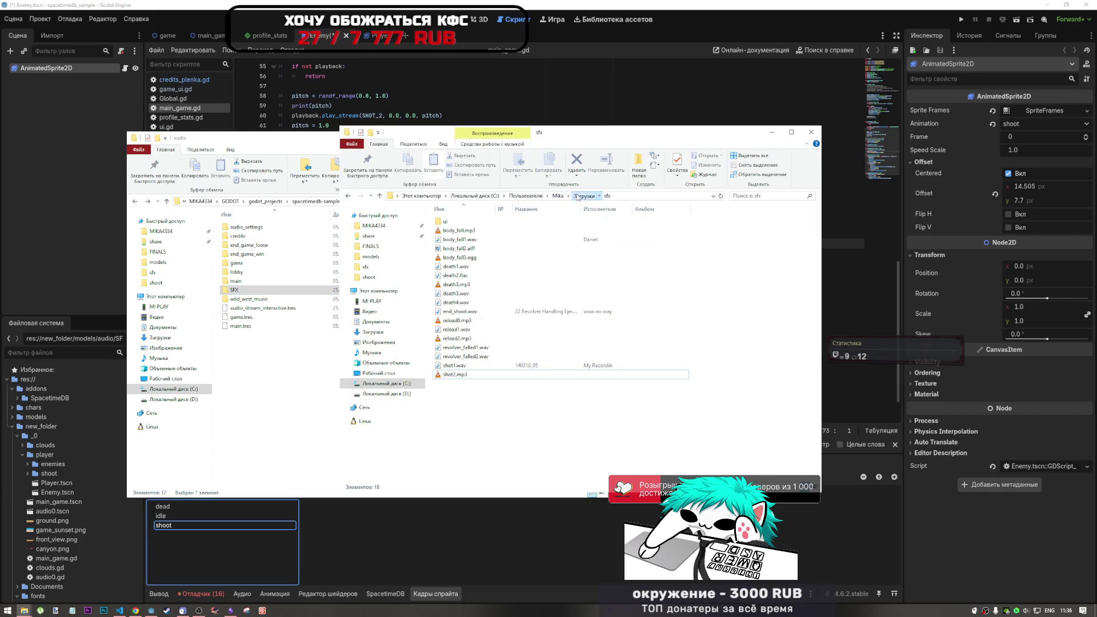
left_click(583, 196)
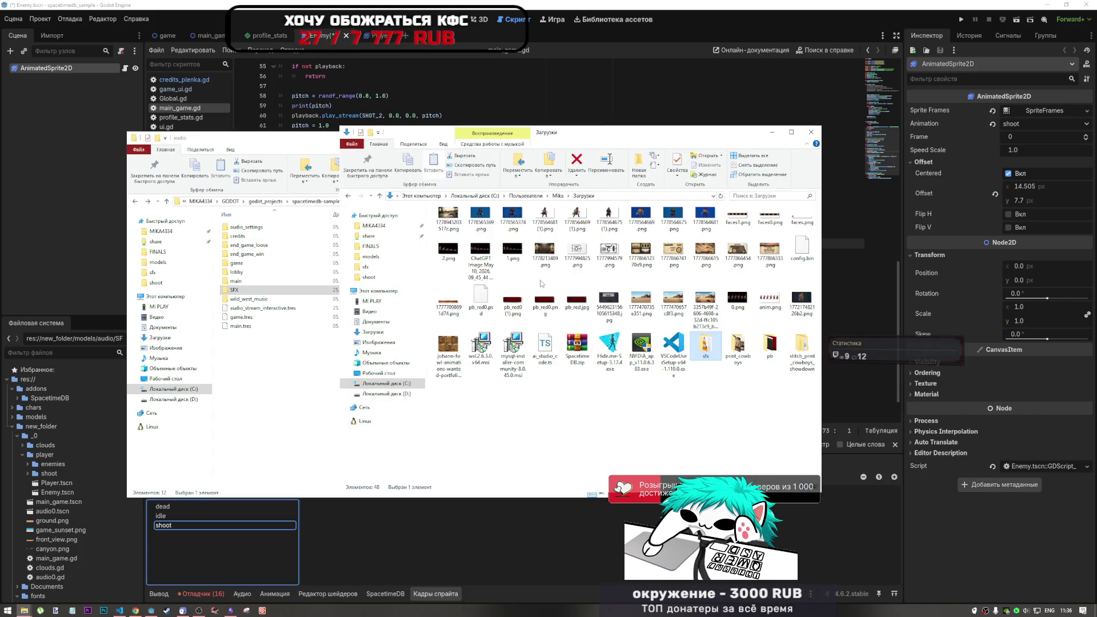
double_click(737, 346)
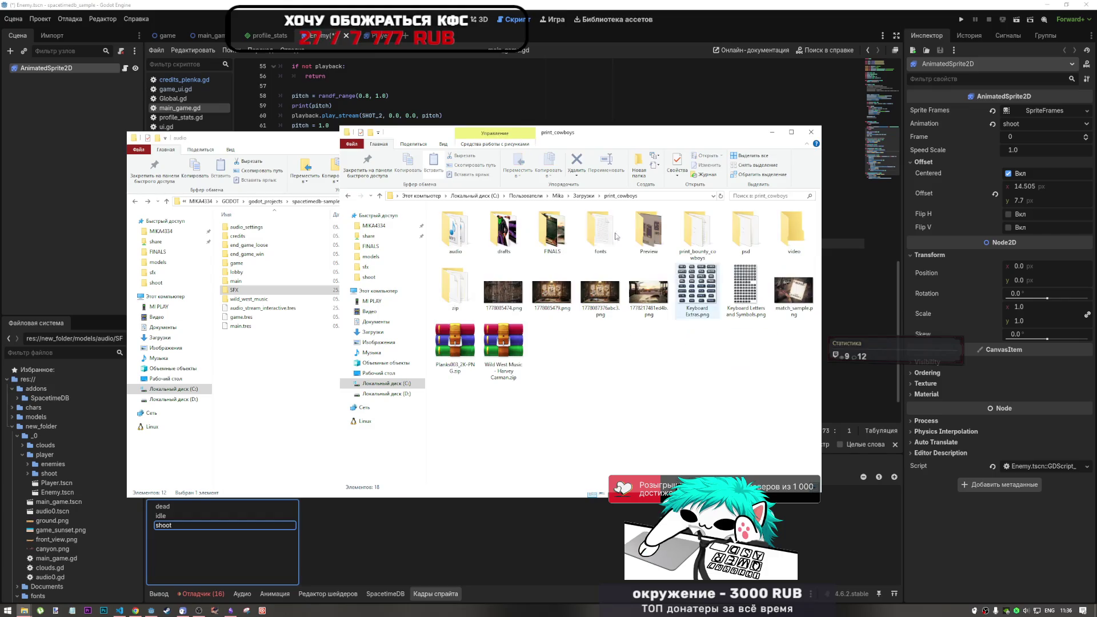
left_click(135, 610)
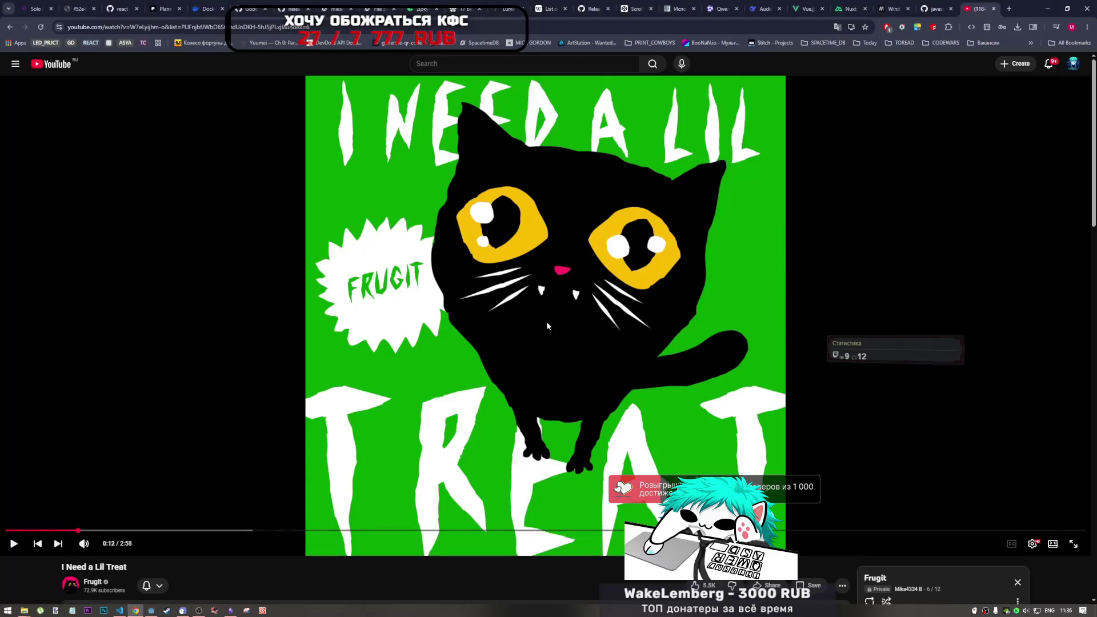
left_click(152, 610)
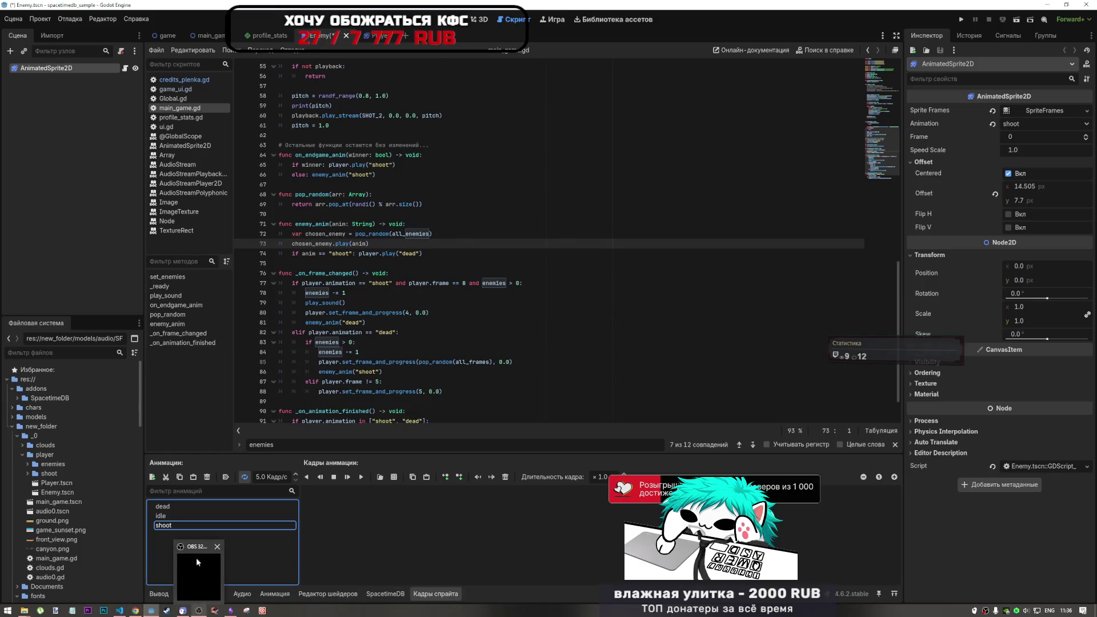
left_click(121, 611)
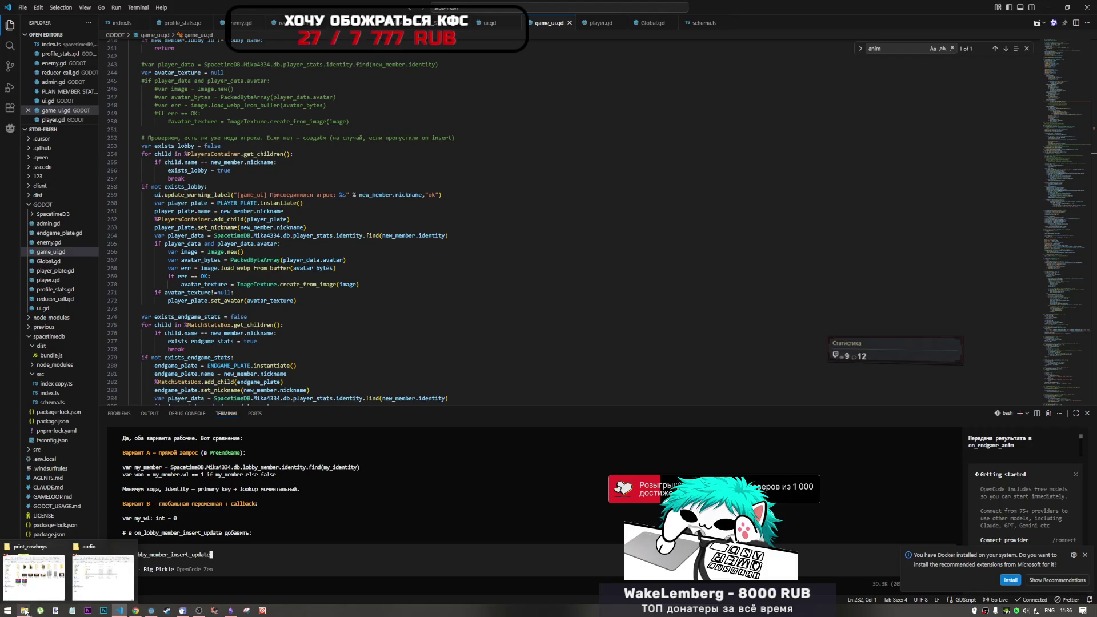
Step: Visit print_cowboys' drafts folder, go back up to Загрузки, and select 1778565374.png
left_click(93, 580)
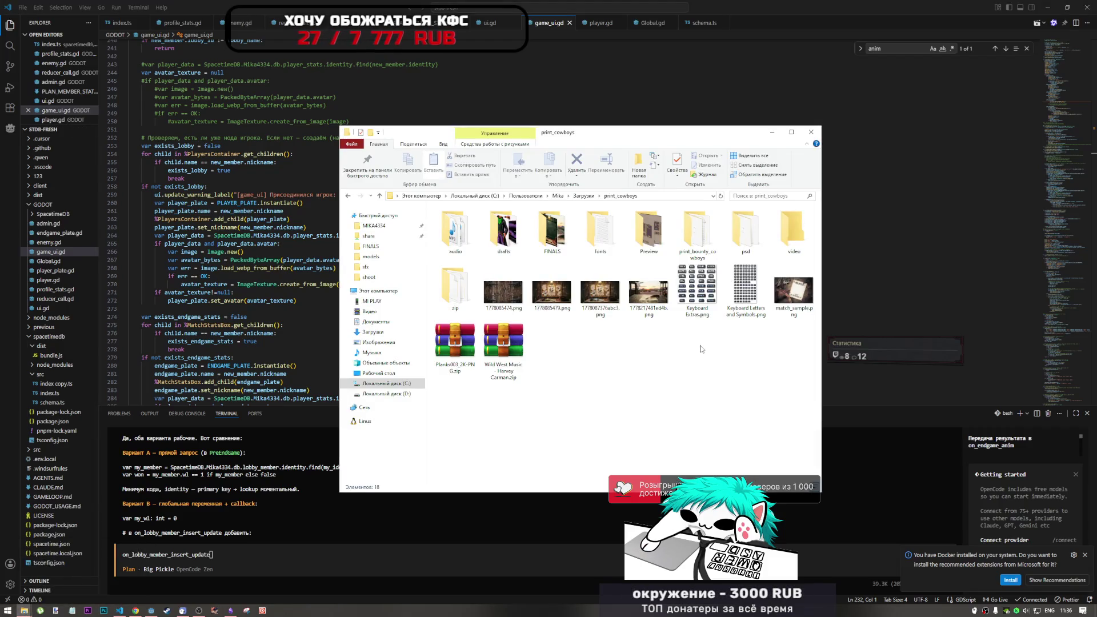
double_click(496, 239)
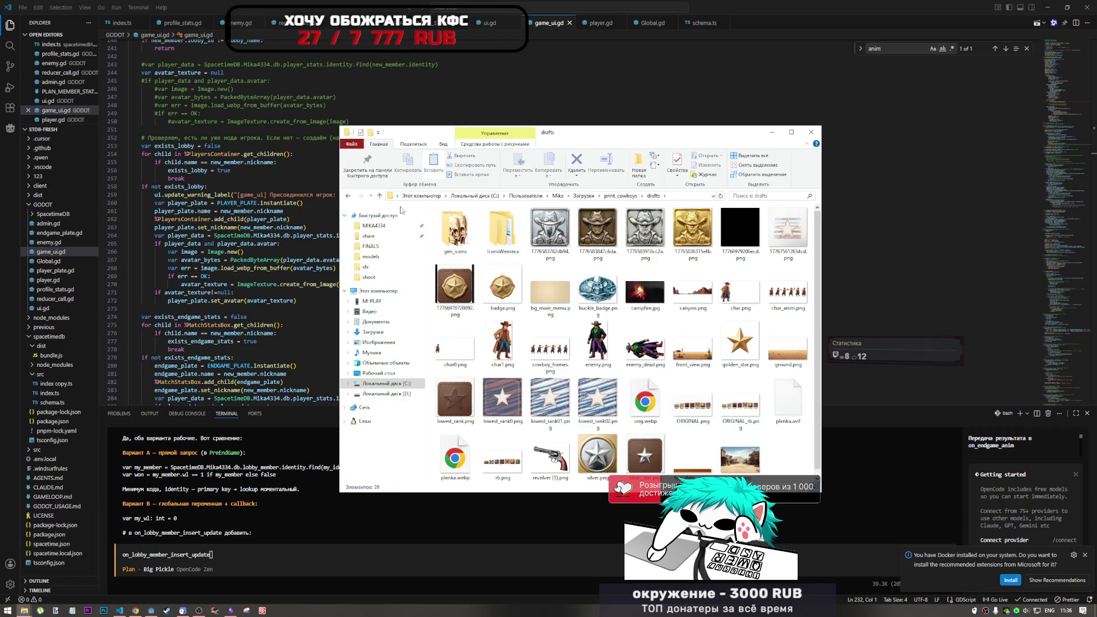
left_click(381, 196)
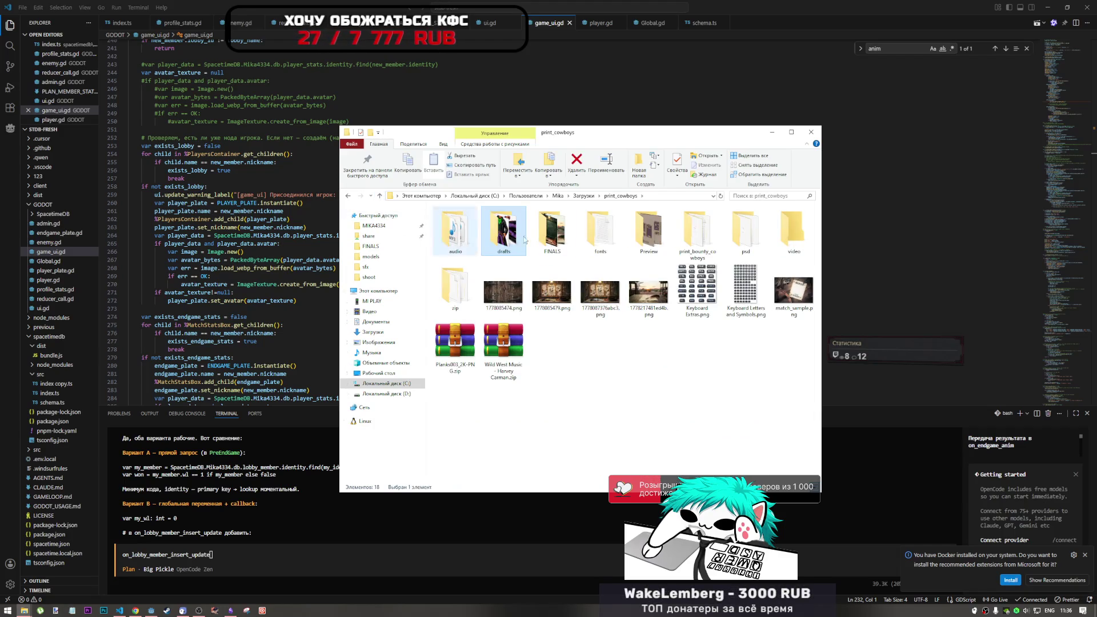
left_click(379, 196)
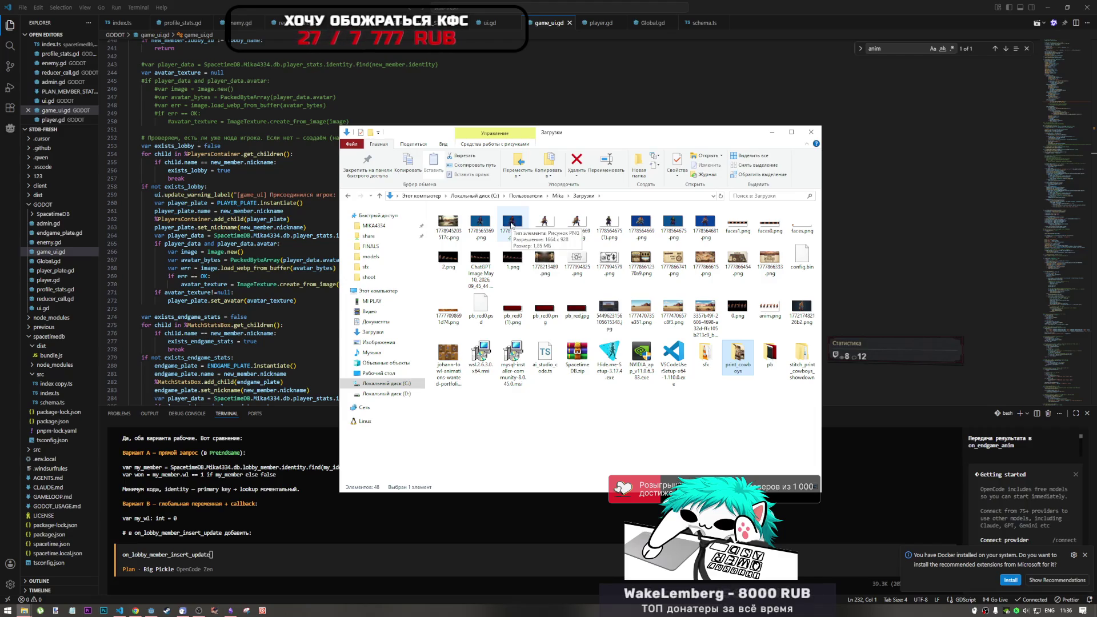
left_click(512, 225)
right_click(507, 223)
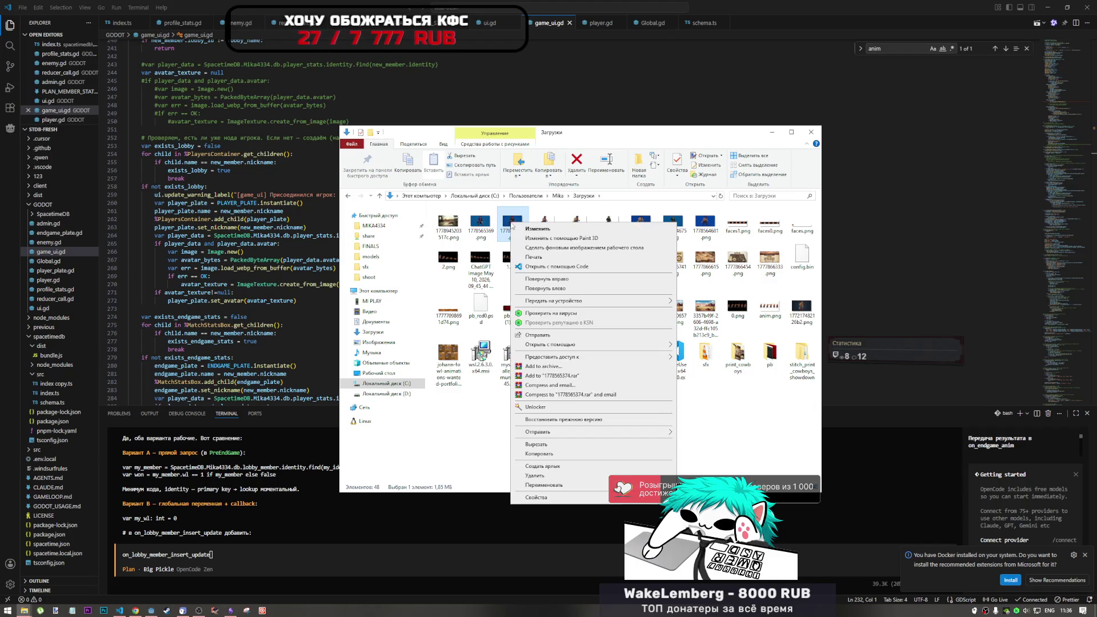
key("Escape")
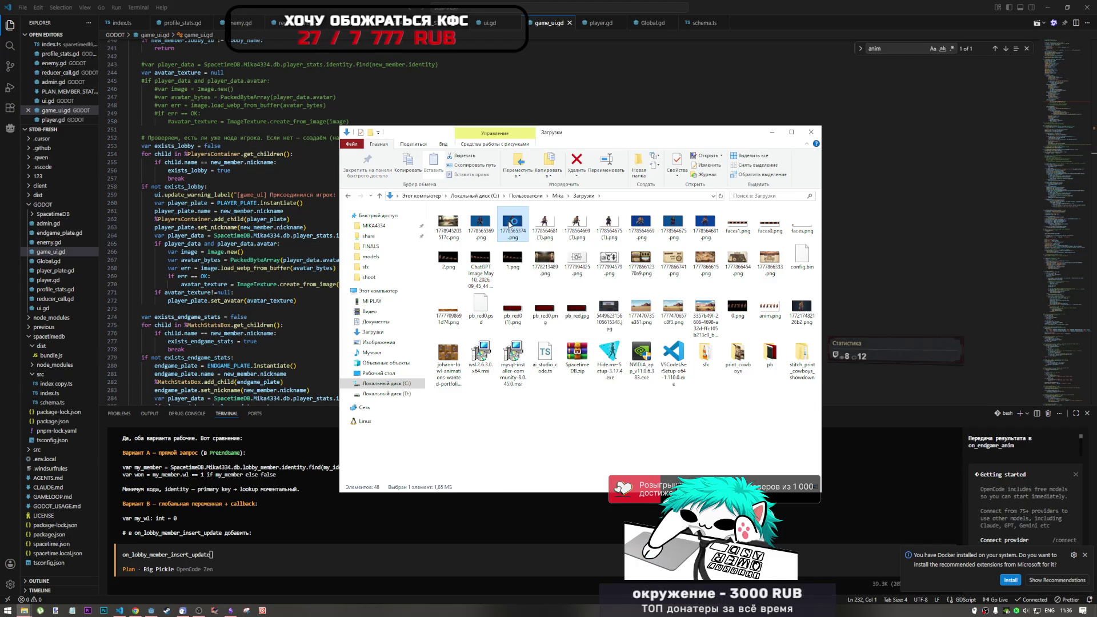
Step: View 1778565374.png in Paint.NET, close it, and return through VS Code to Godot's Enemy scene
double_click(610, 229)
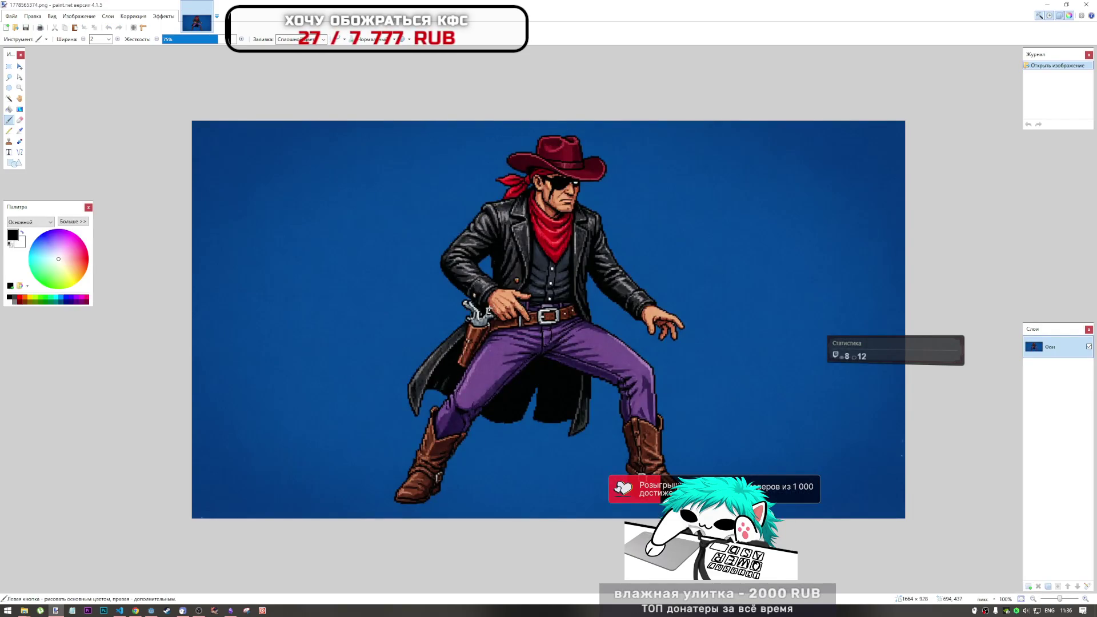
left_click(1086, 5)
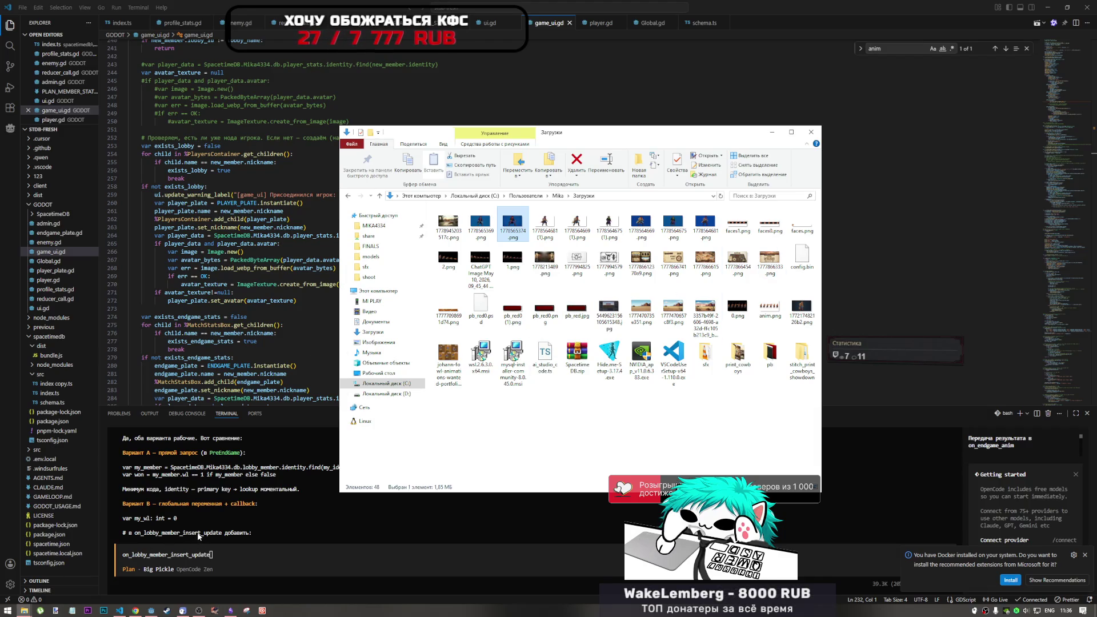
left_click(258, 520)
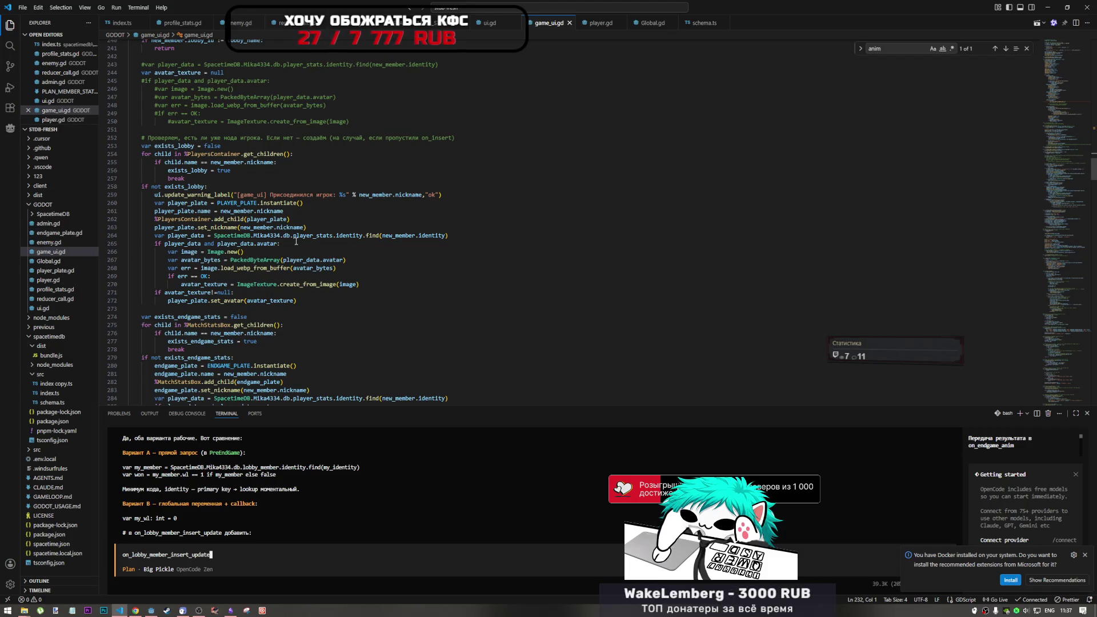
left_click(150, 610)
left_click(170, 515)
Step: Preview the enemy's dead animation, then return to the shoot animation
left_click(173, 506)
left_click(171, 524)
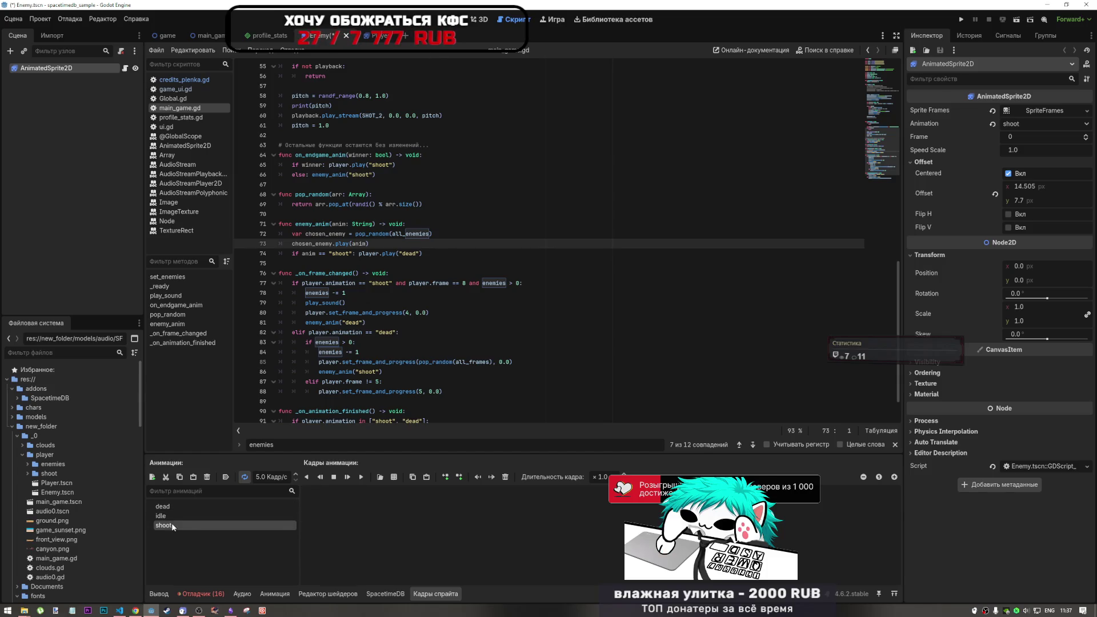
scroll(80, 497, "down", 2)
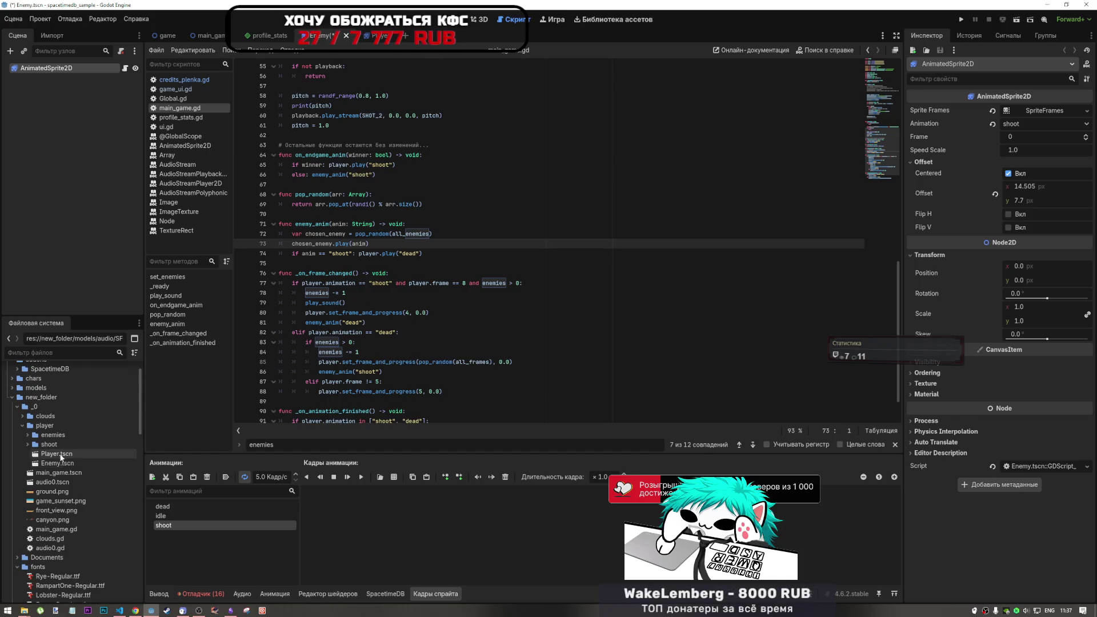
Step: Expand the shoot and enemies folders and drag enemy_dead.png into the shoot animation frames
left_click(24, 449)
left_click(27, 444)
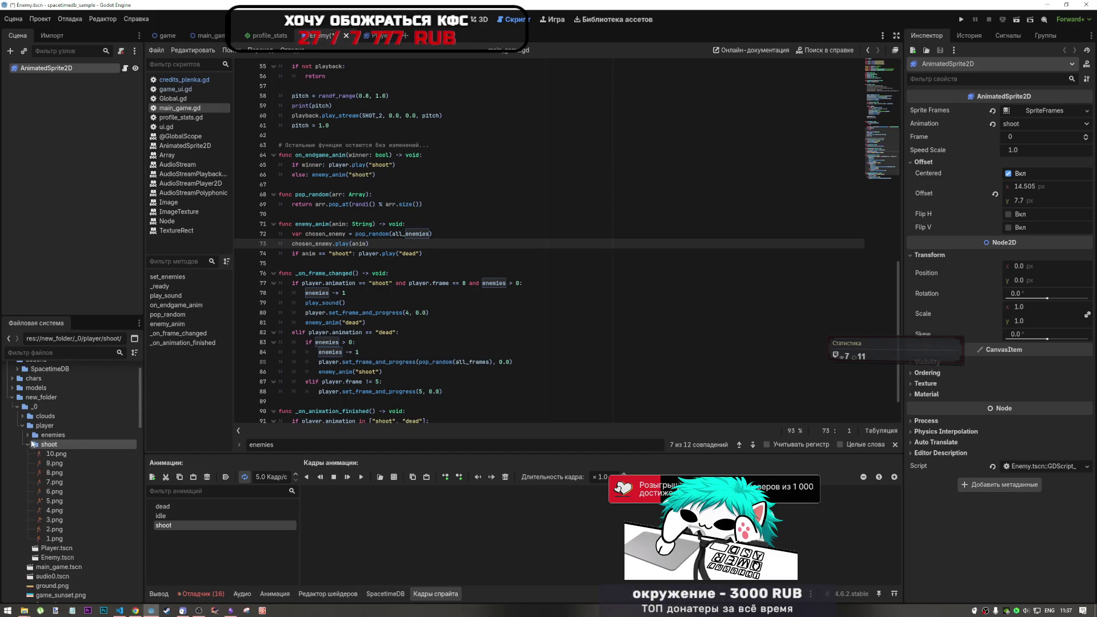
left_click(26, 436)
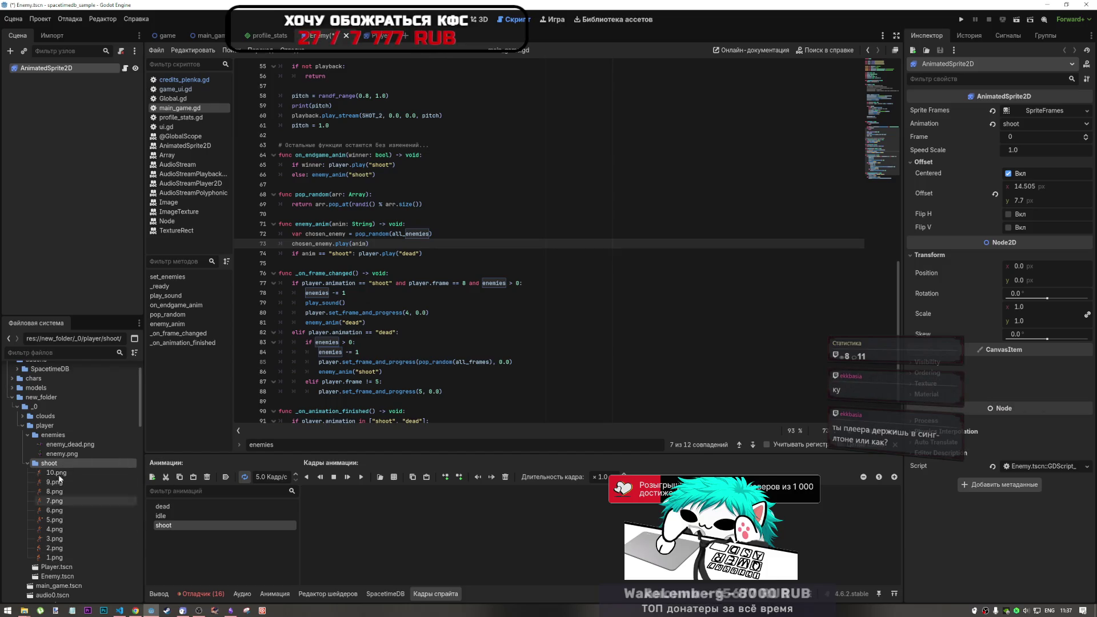
mouse_move(49, 445)
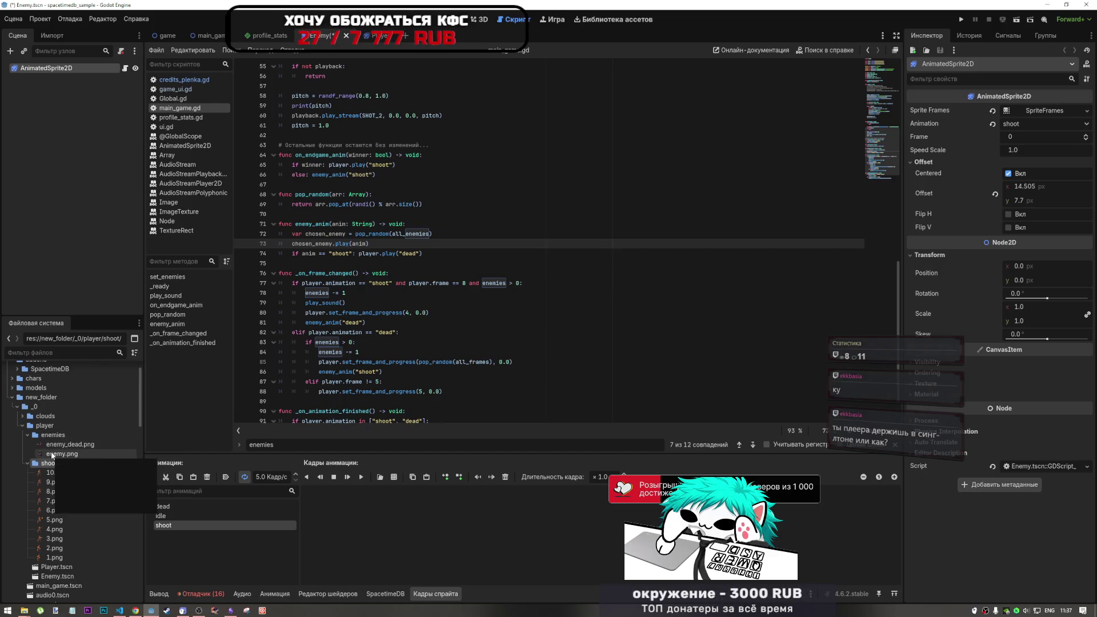
left_click_drag(57, 444, 355, 523)
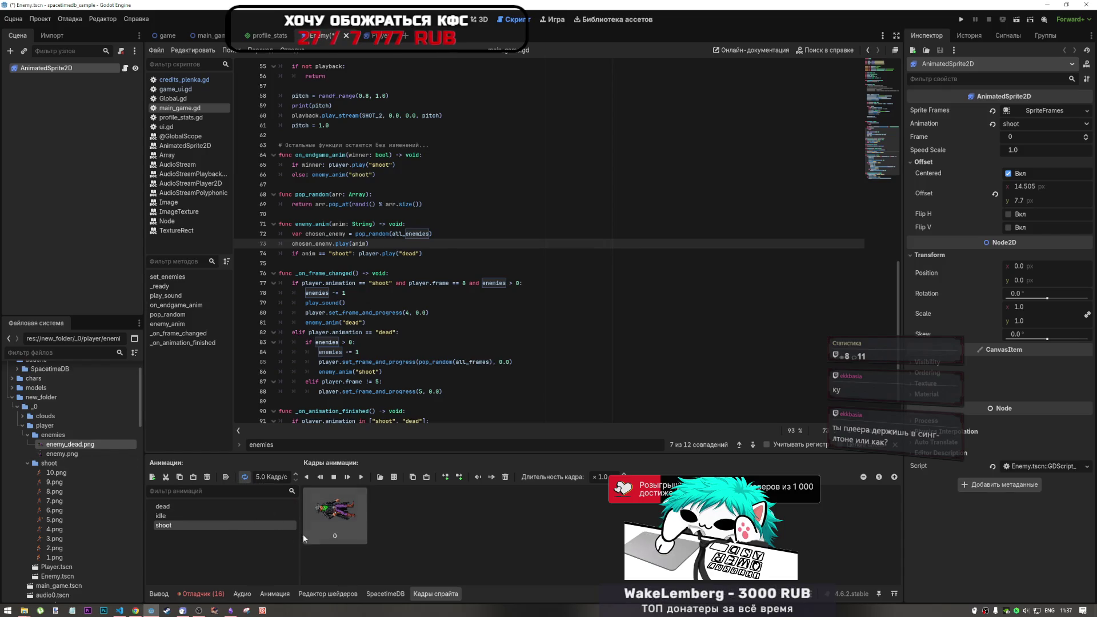
Step: Save the Enemy scene and review lines 78–80 of main_game.gd
key("ctrl+s")
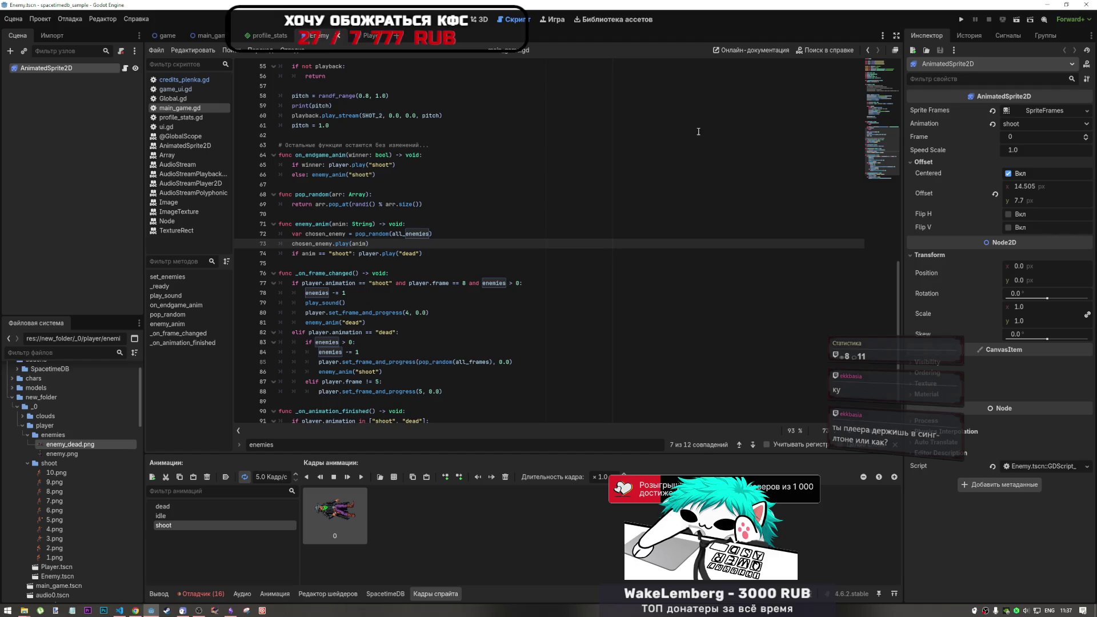
left_click(400, 293)
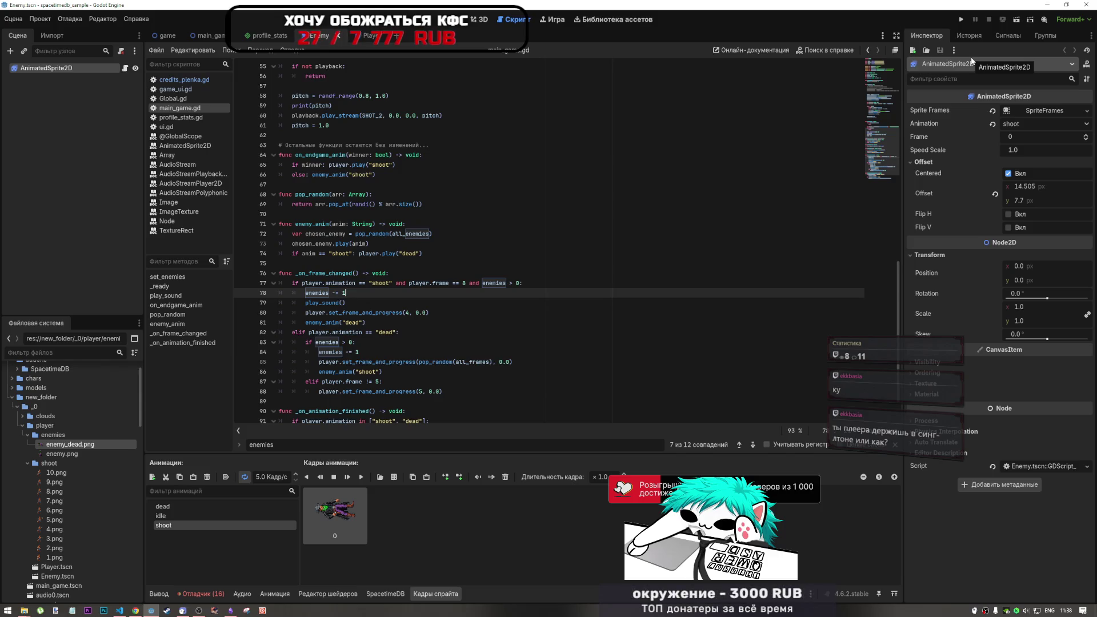
left_click(635, 309)
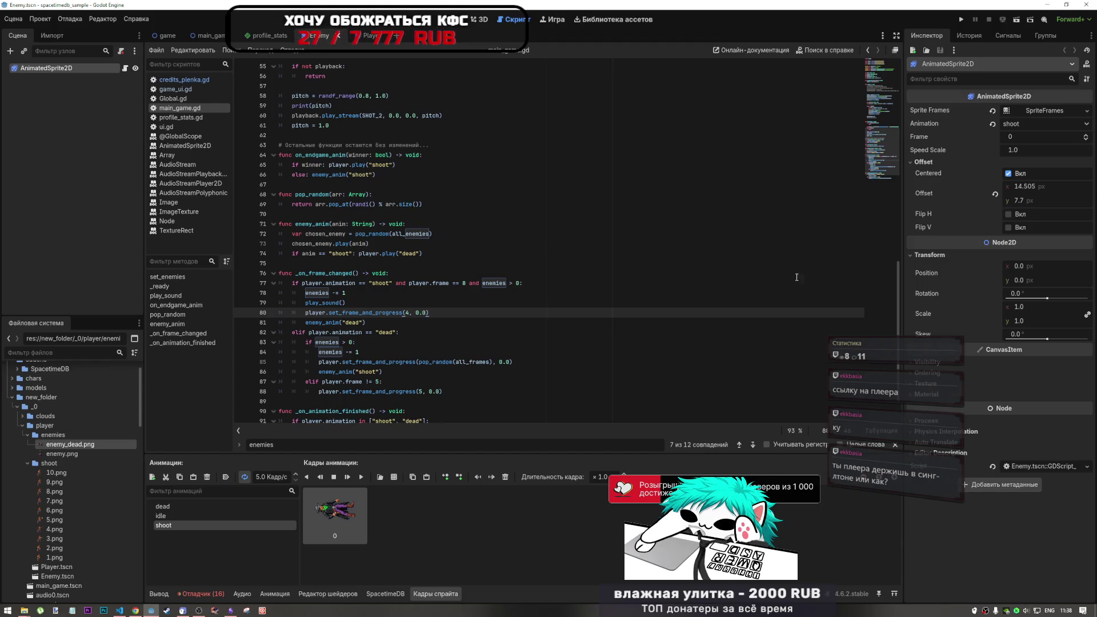
scroll(728, 148, "up", 15)
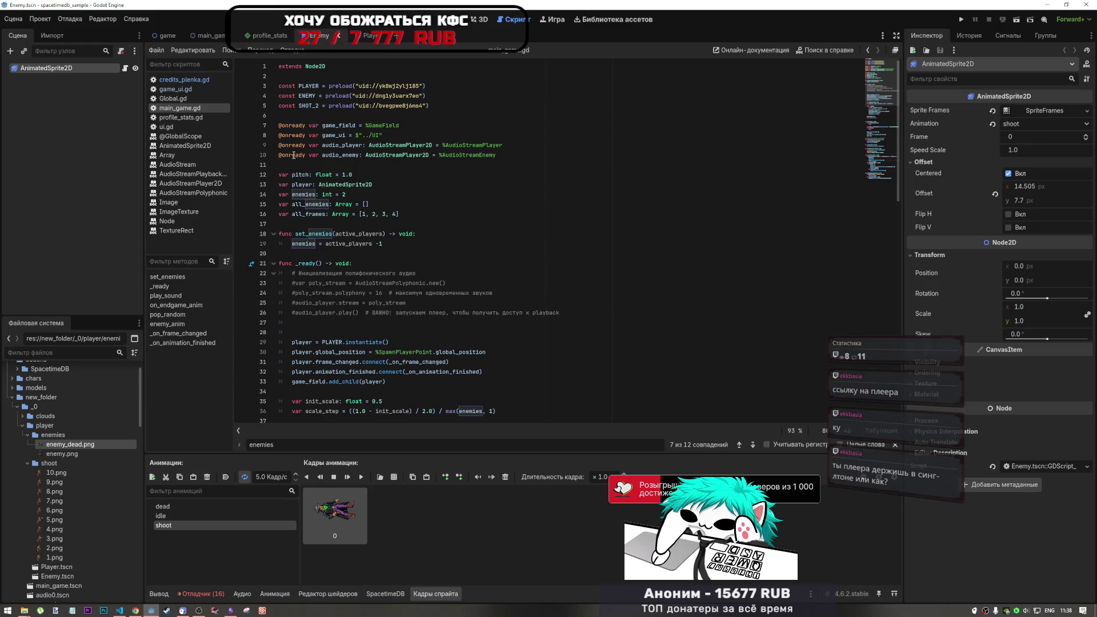
left_click(207, 37)
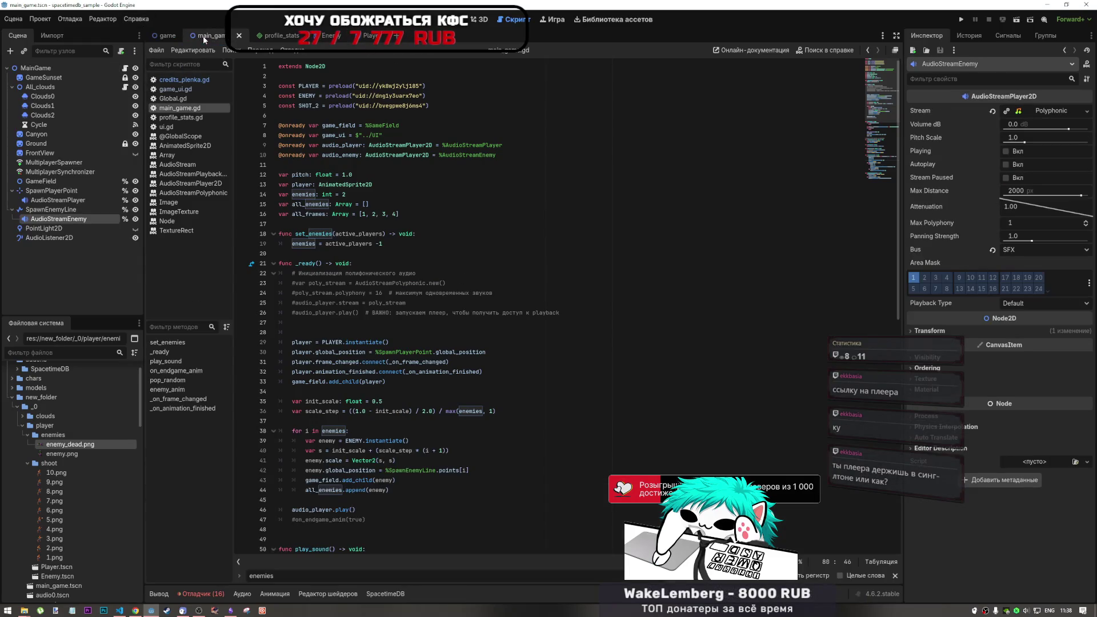
left_click(66, 67)
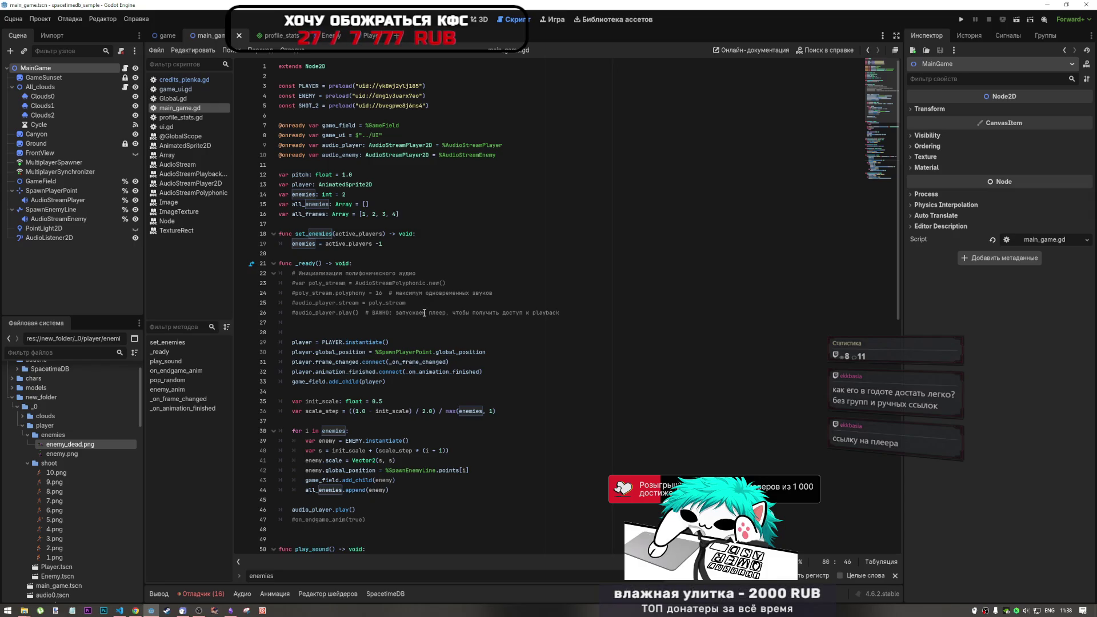
scroll(424, 314, "down", 2)
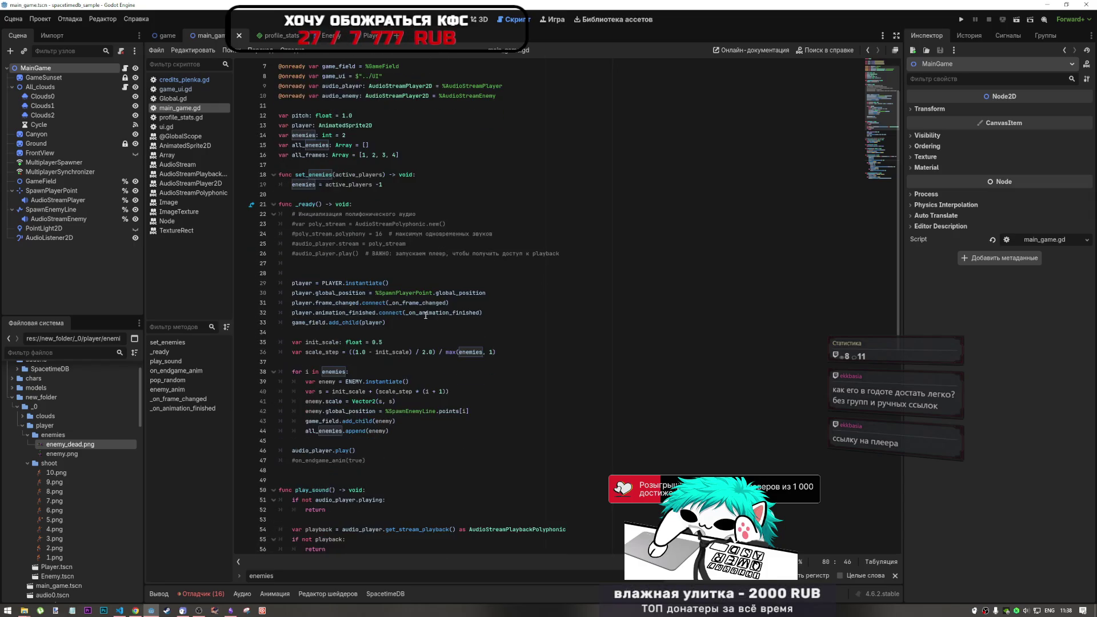
scroll(425, 316, "up", 2)
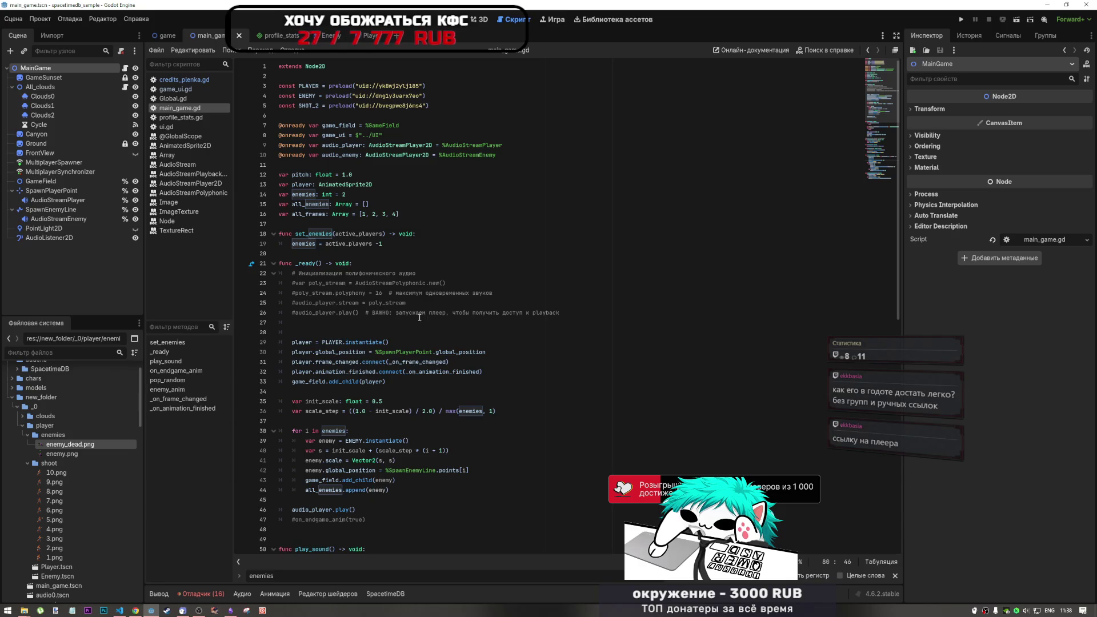
scroll(426, 317, "down", 1)
left_click_drag(292, 313, 378, 312)
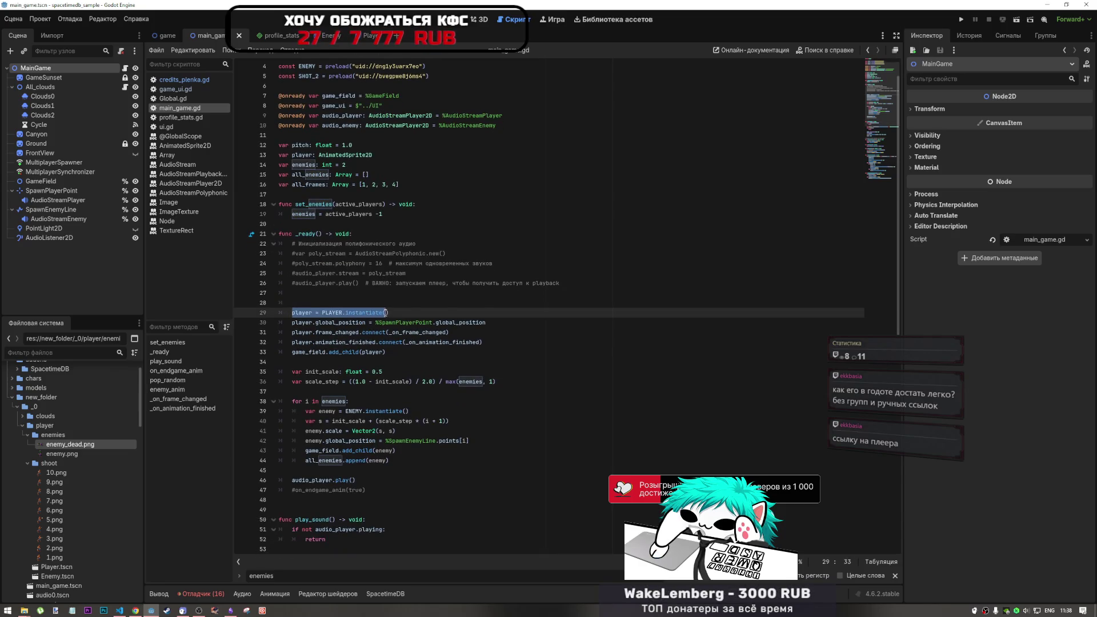
scroll(378, 312, "up", 1)
left_click_drag(279, 184, 373, 185)
left_click(316, 185)
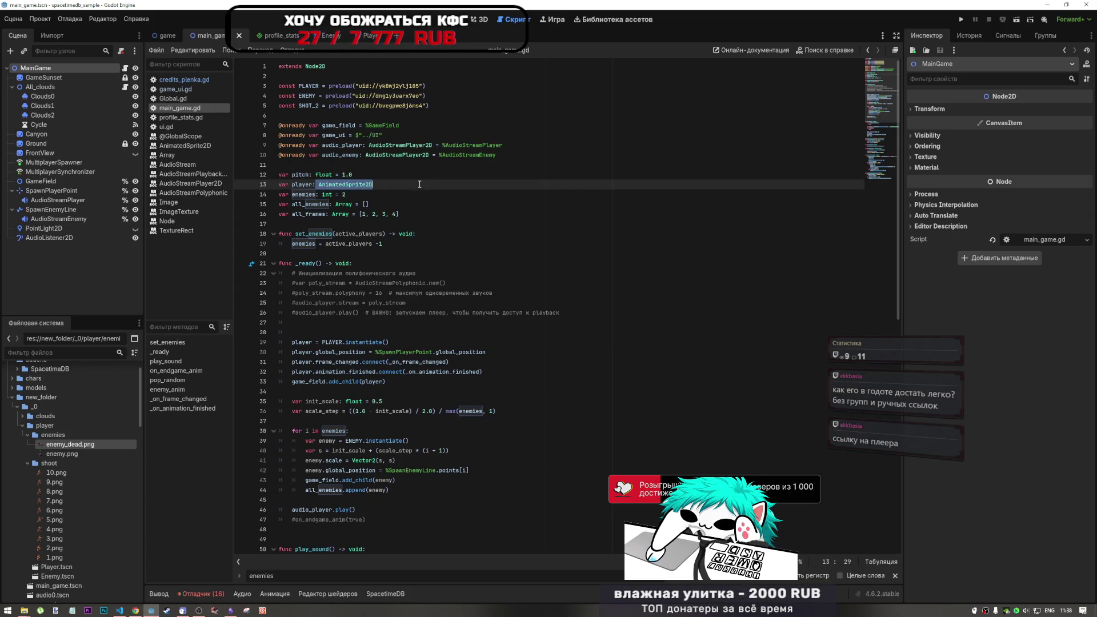
left_click_drag(292, 342, 402, 341)
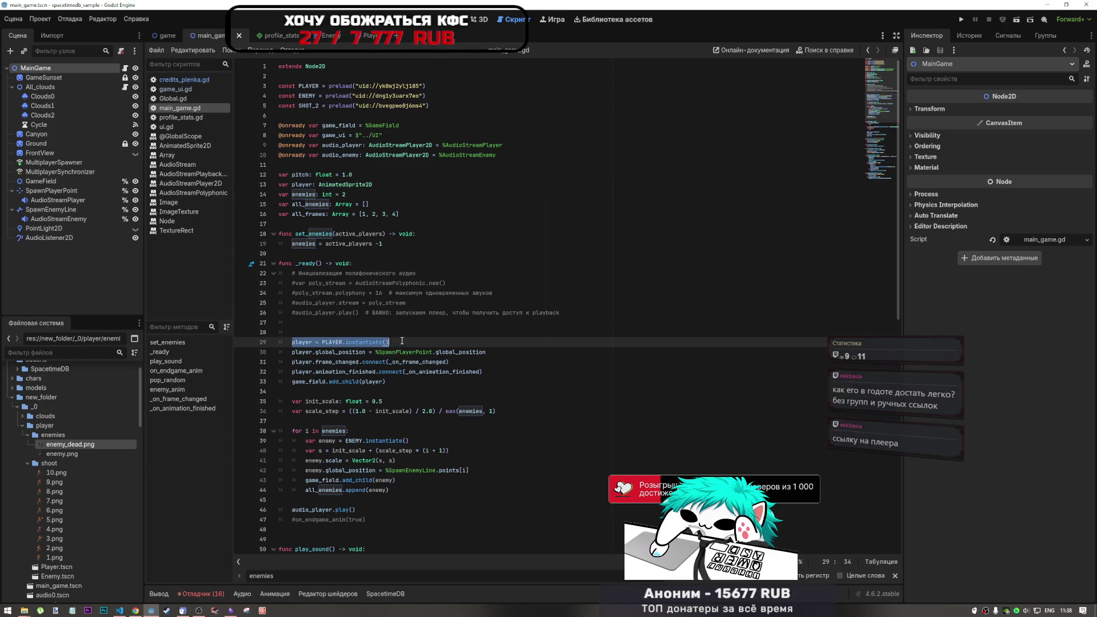
left_click(306, 343)
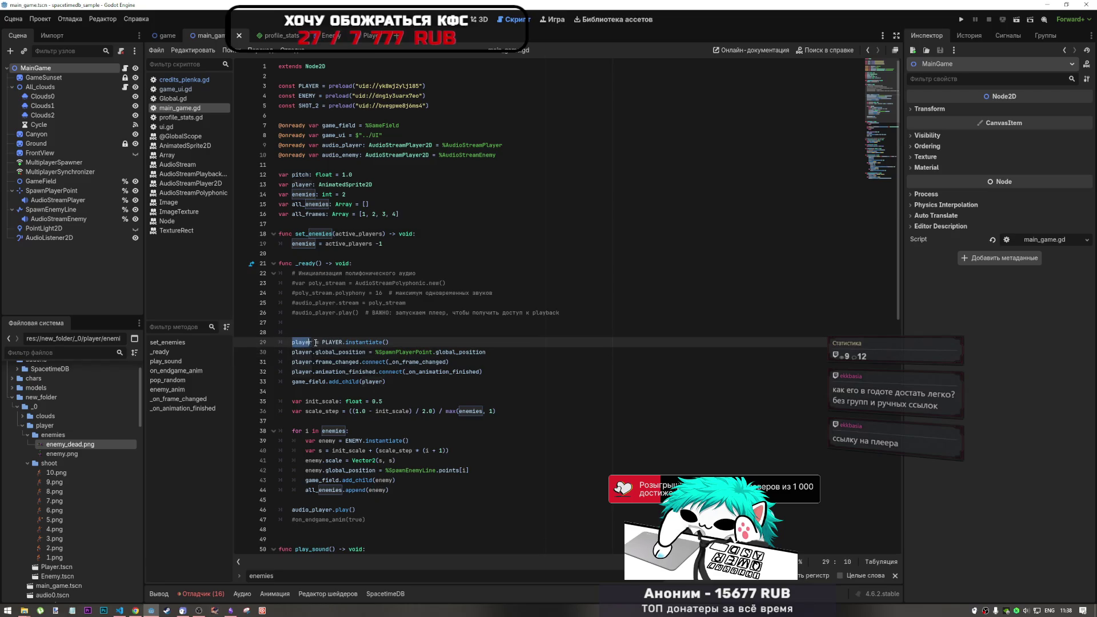
left_click_drag(323, 342, 396, 340)
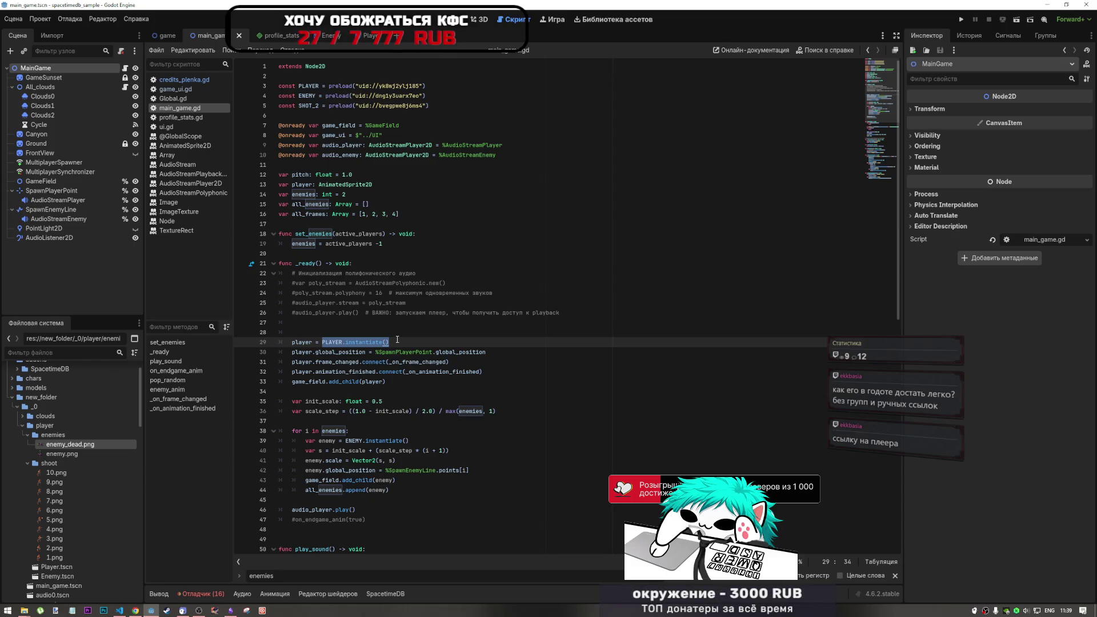
key("Home")
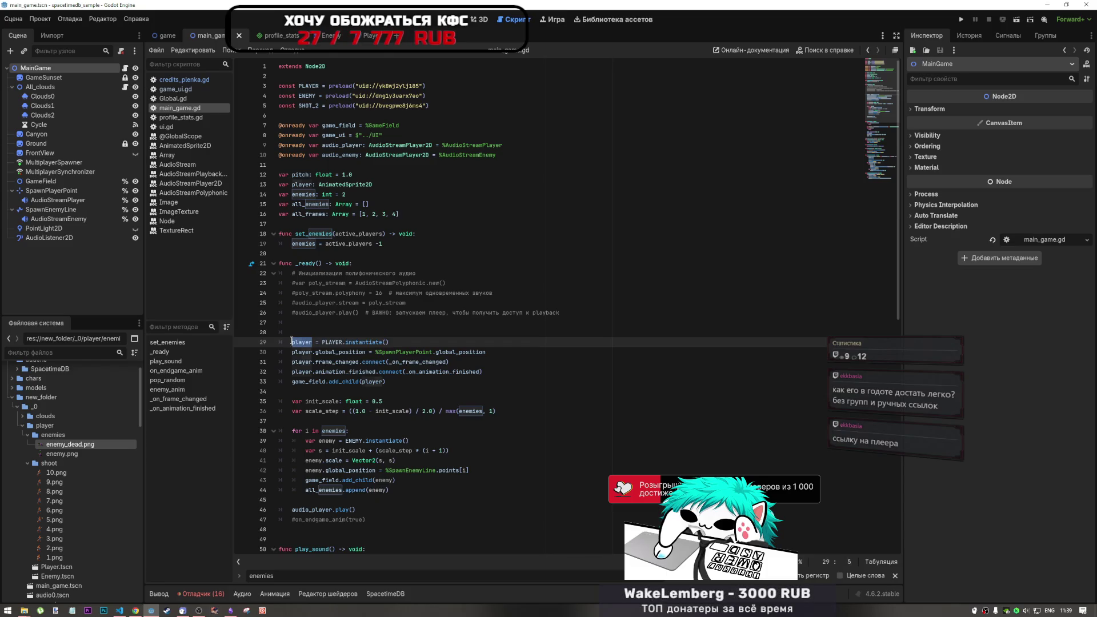
mouse_move(467, 370)
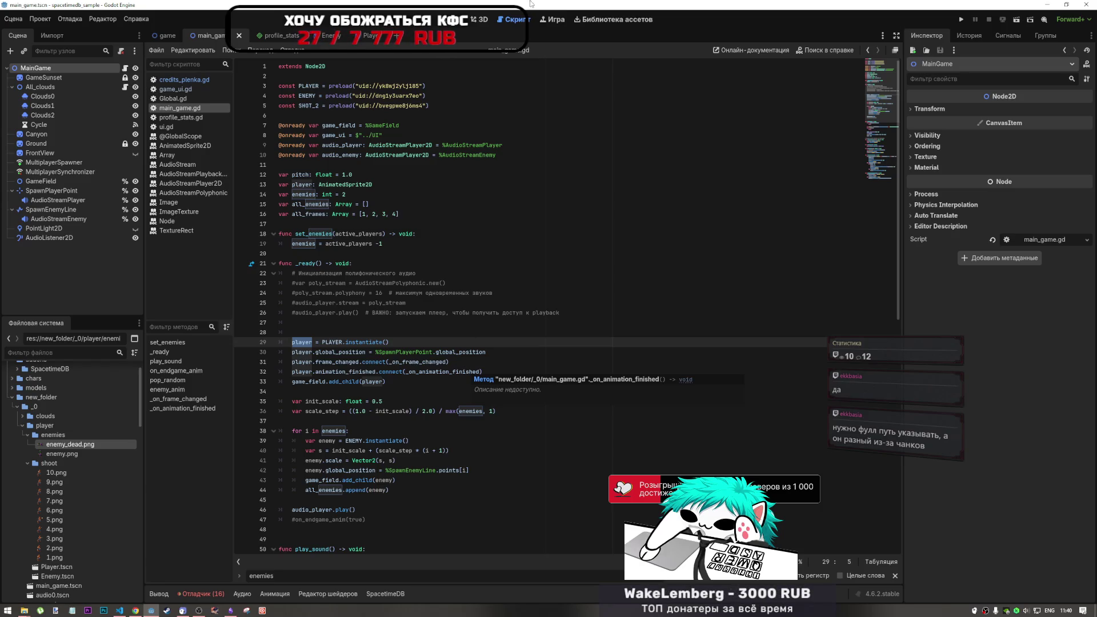
left_click(321, 35)
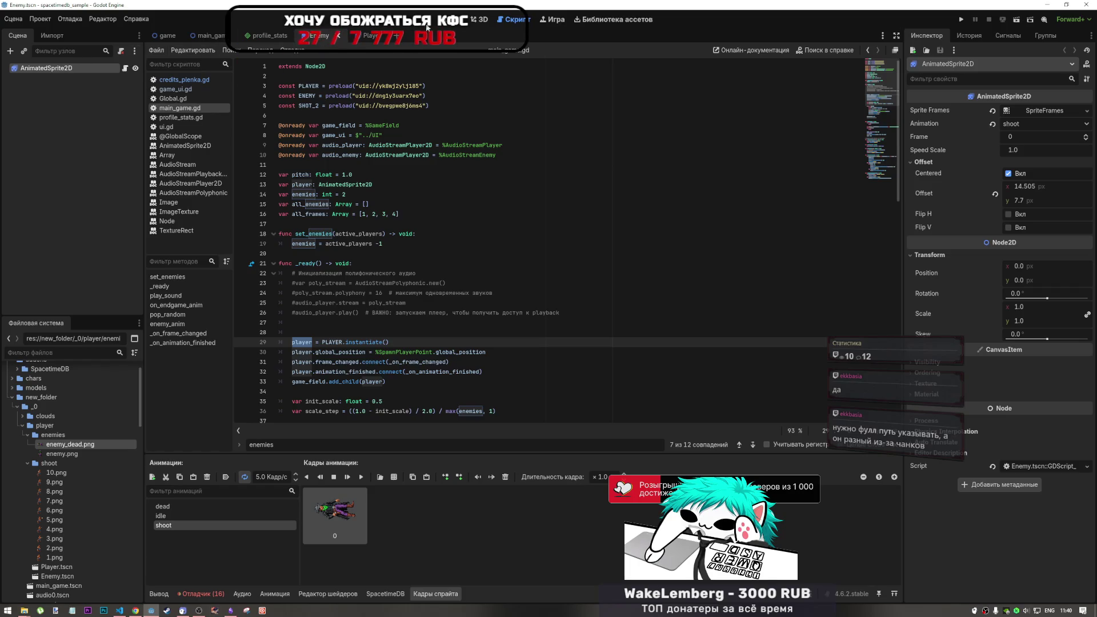
Step: Show the enemy sprite in 2D and open its attached script
key("ctrl+F1")
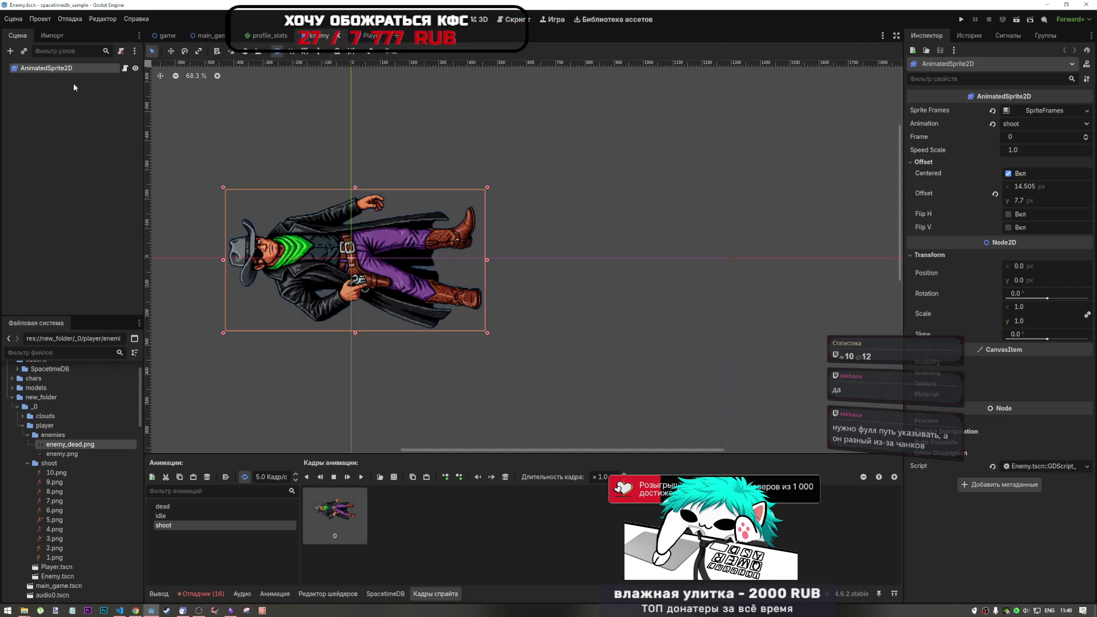
left_click(126, 69)
left_click_drag(354, 125, 260, 62)
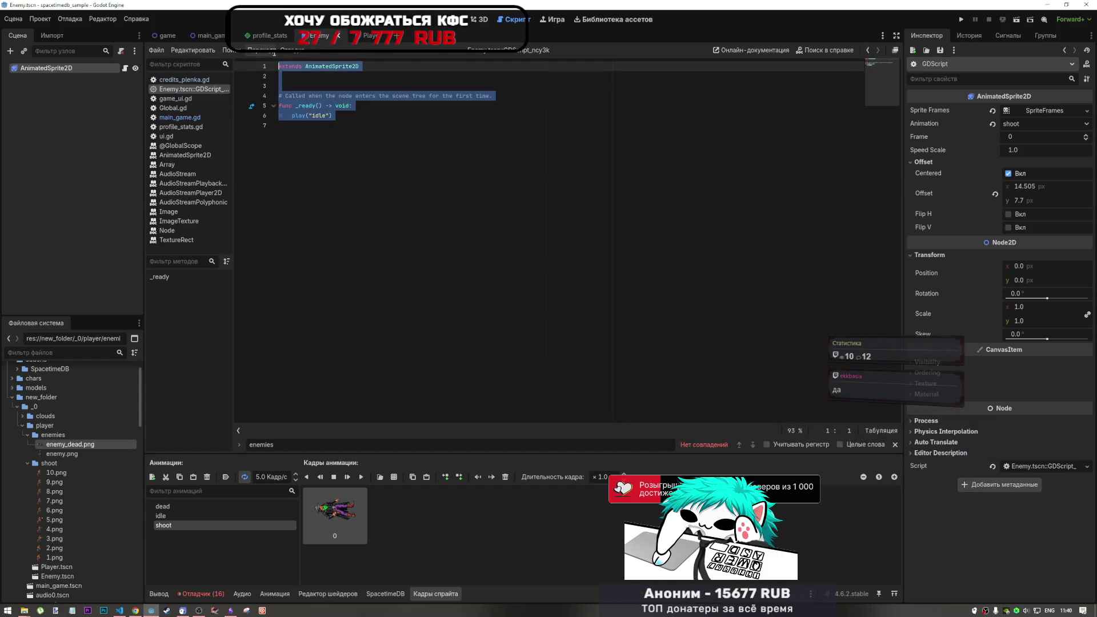
Step: Review the _ready function's play("idle") line, then close the Enemy script
left_click(325, 106)
left_click_drag(336, 115, 275, 102)
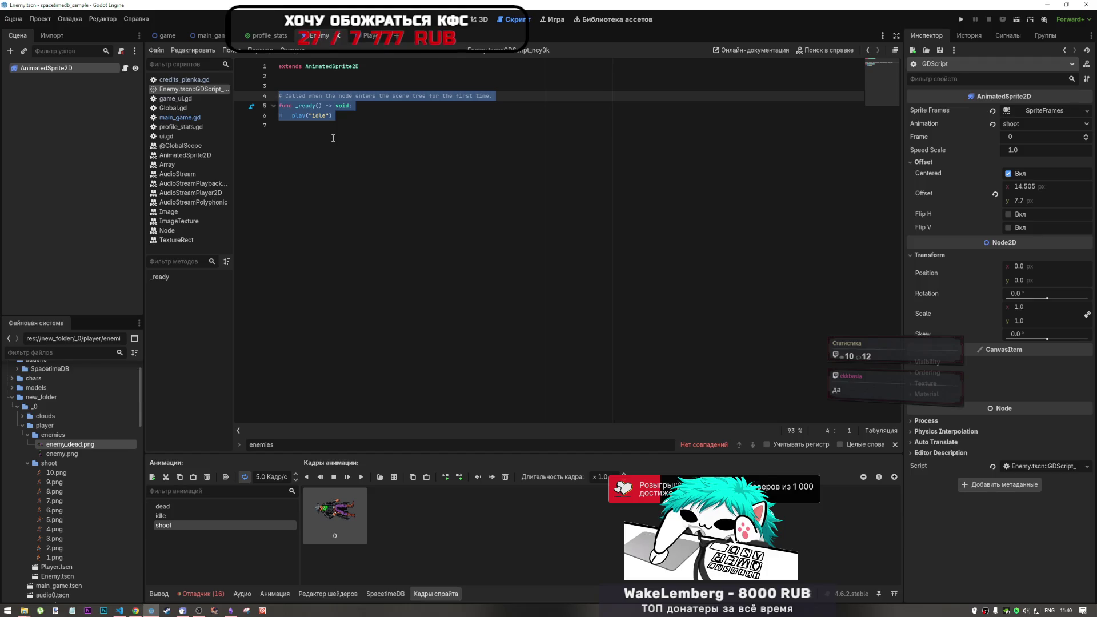
left_click_drag(292, 115, 366, 178)
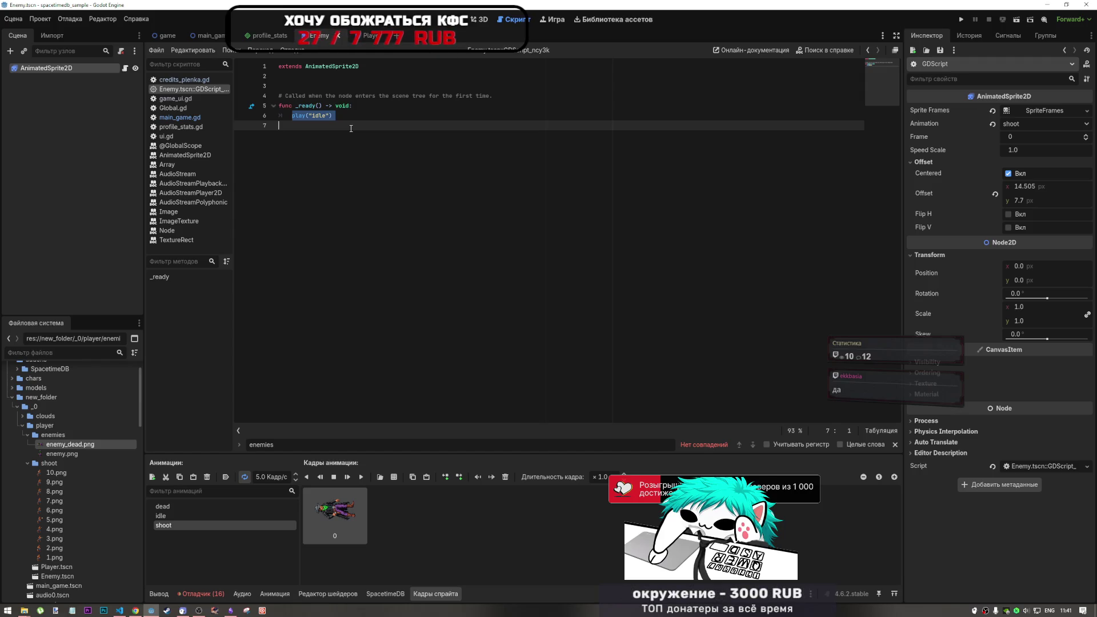
right_click(205, 90)
left_click(227, 118)
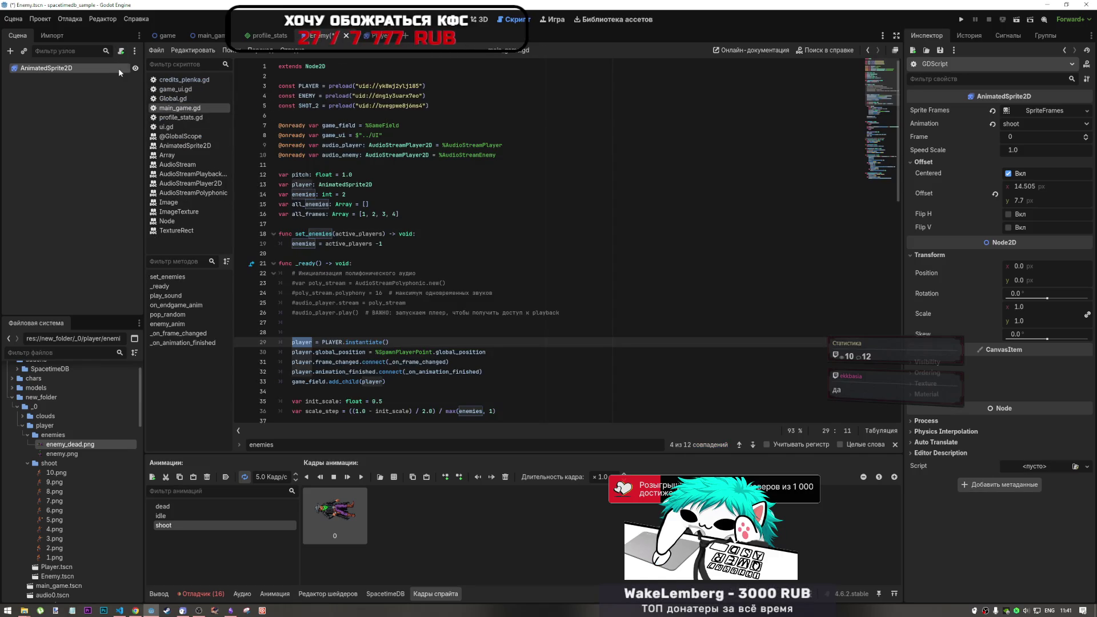
Step: Save Enemy.tscn and close its scene tab
left_click(348, 97)
key("ctrl+s")
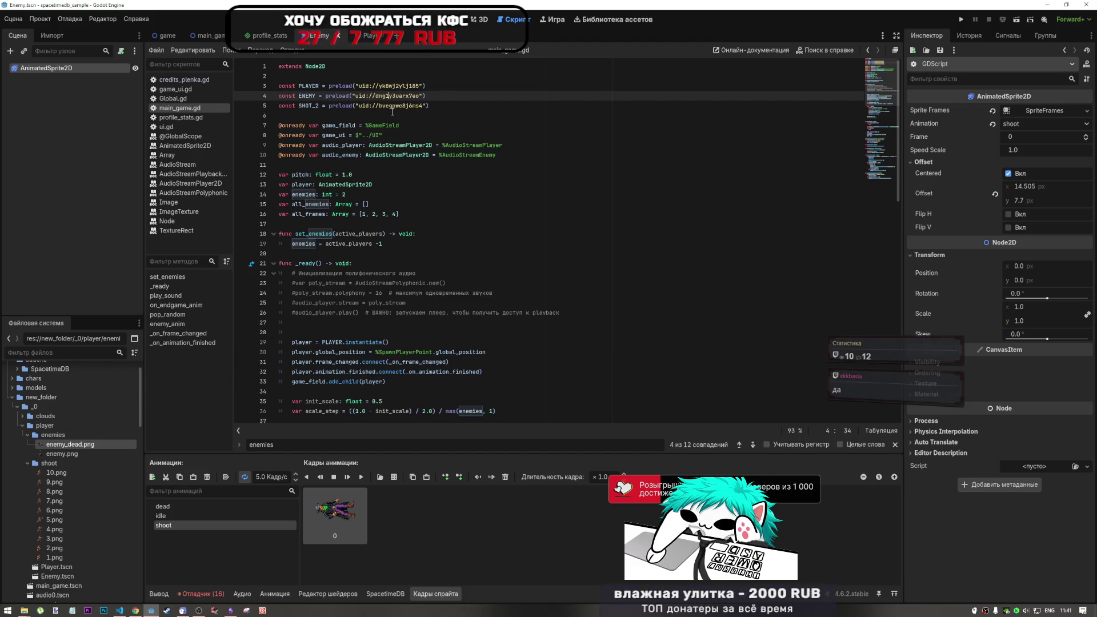
left_click(338, 35)
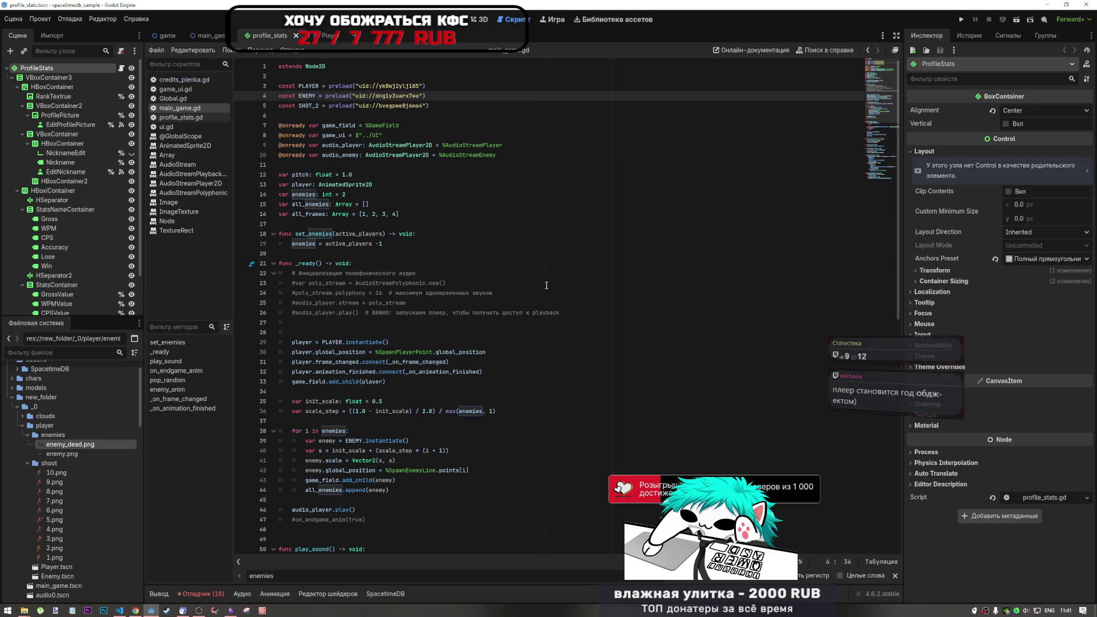
Step: Scroll through main_game.gd starting from line 31
left_click(499, 364)
scroll(499, 364, "down", 2)
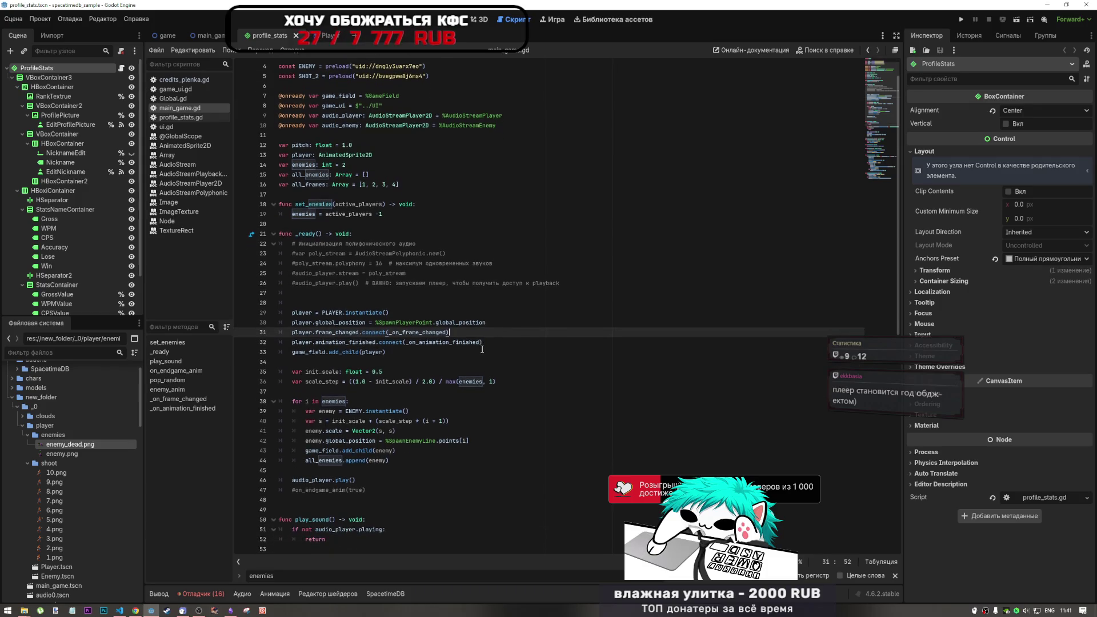
scroll(478, 354, "down", 1)
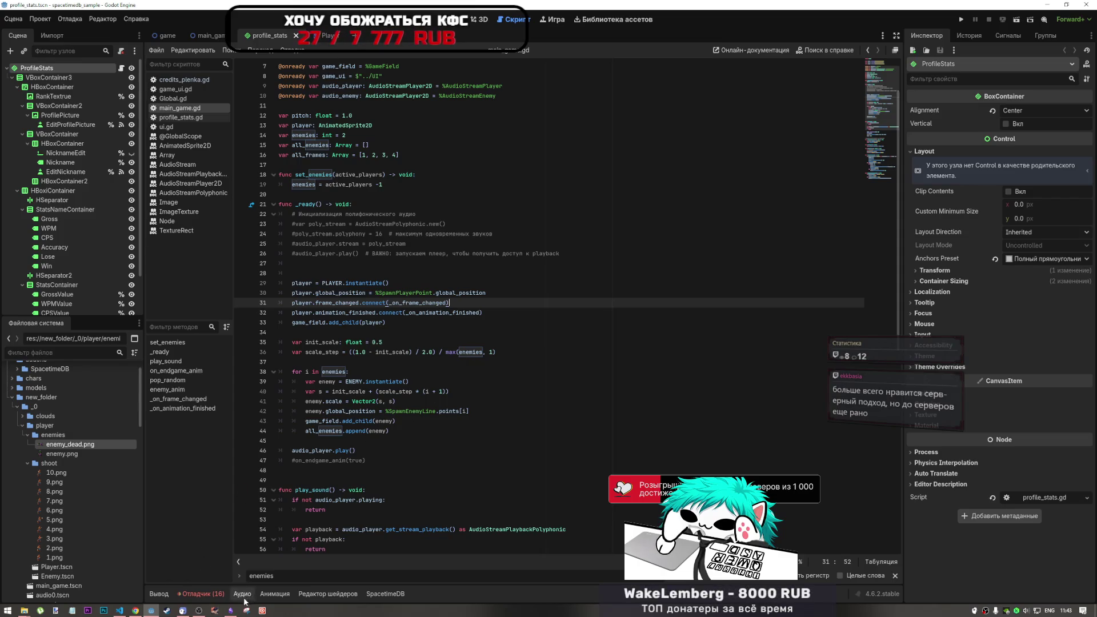
mouse_move(230, 610)
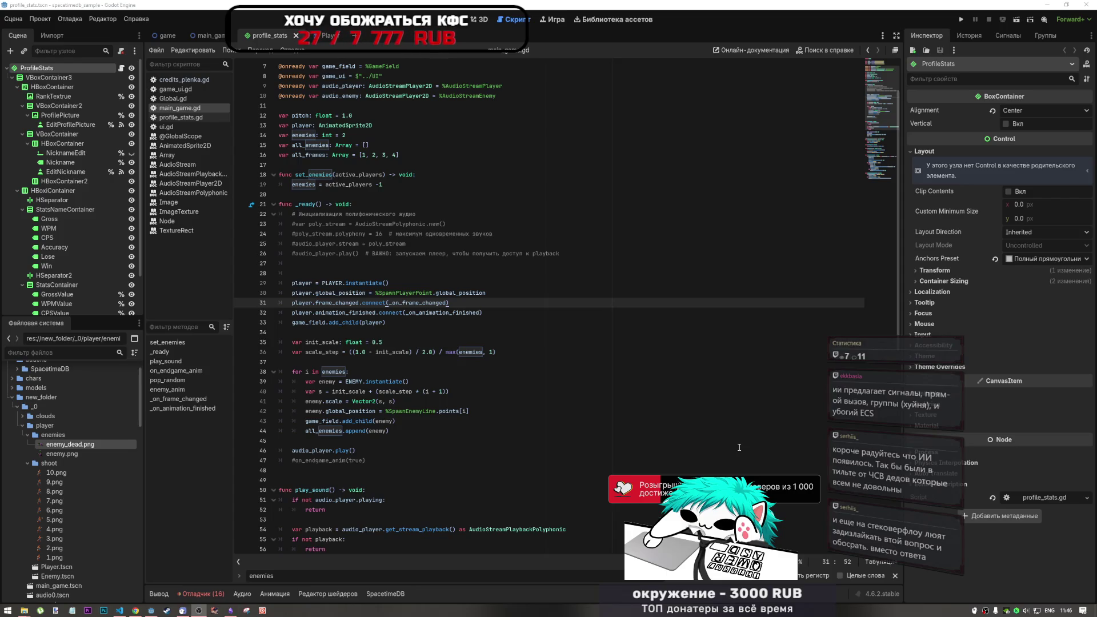
Step: Add a CollisionShape2D child node under MainGame
left_click(298, 105)
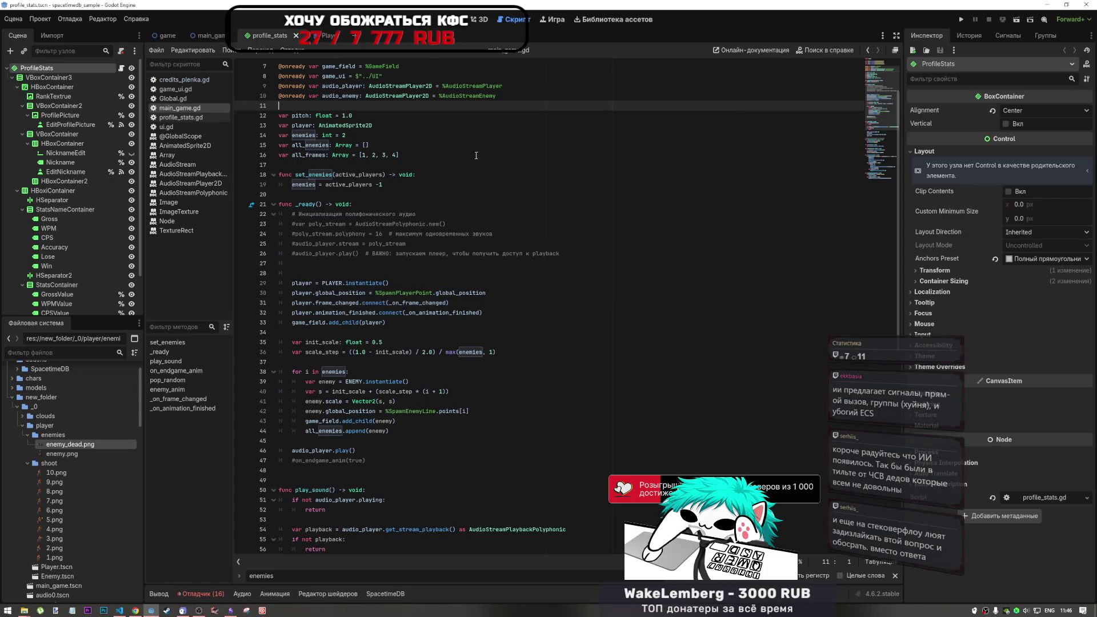
left_click(207, 36)
right_click(50, 68)
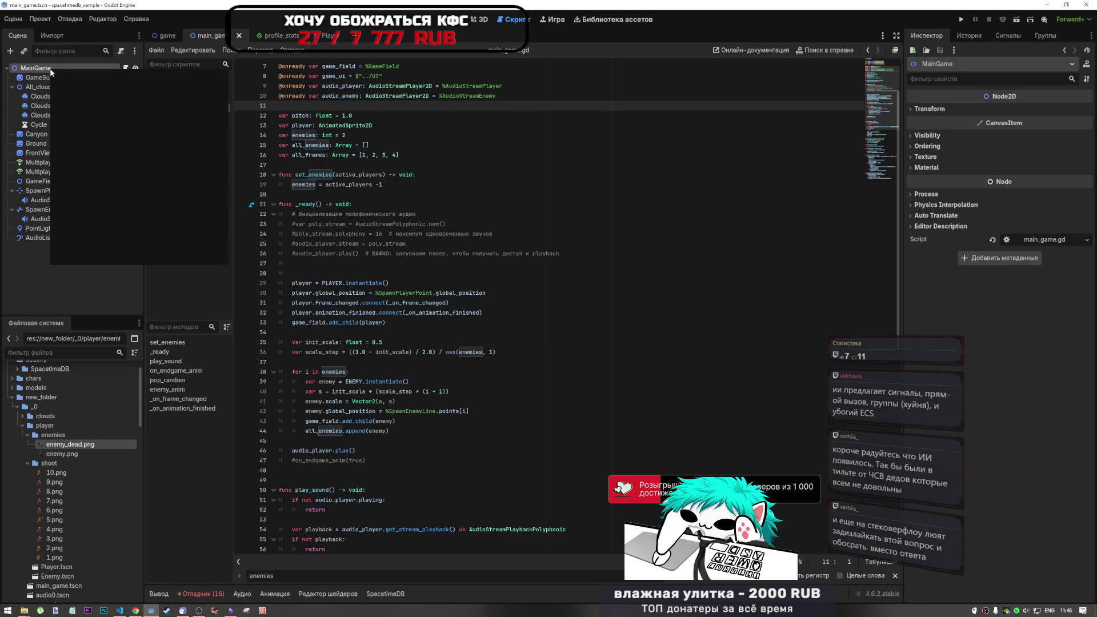
right_click(36, 70)
mouse_move(60, 81)
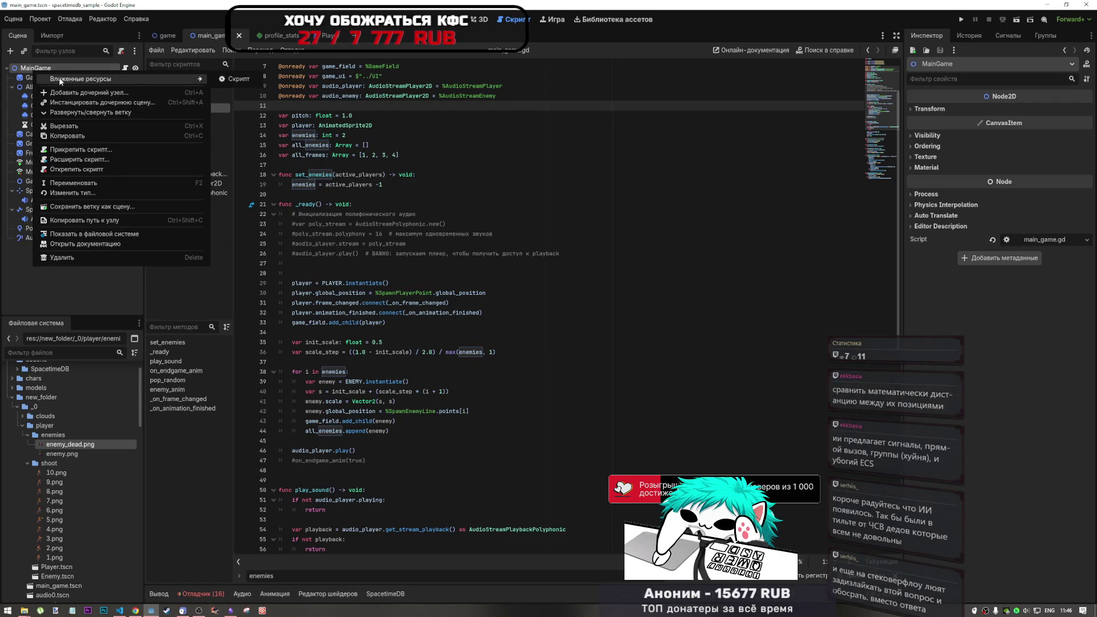
left_click(23, 165)
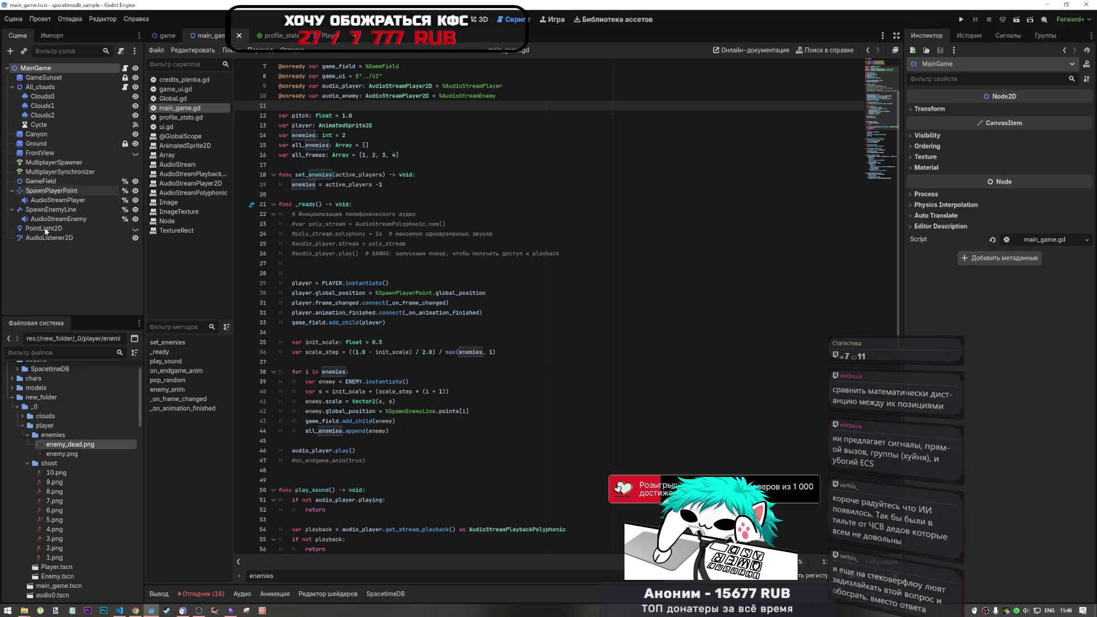
right_click(56, 67)
left_click(109, 90)
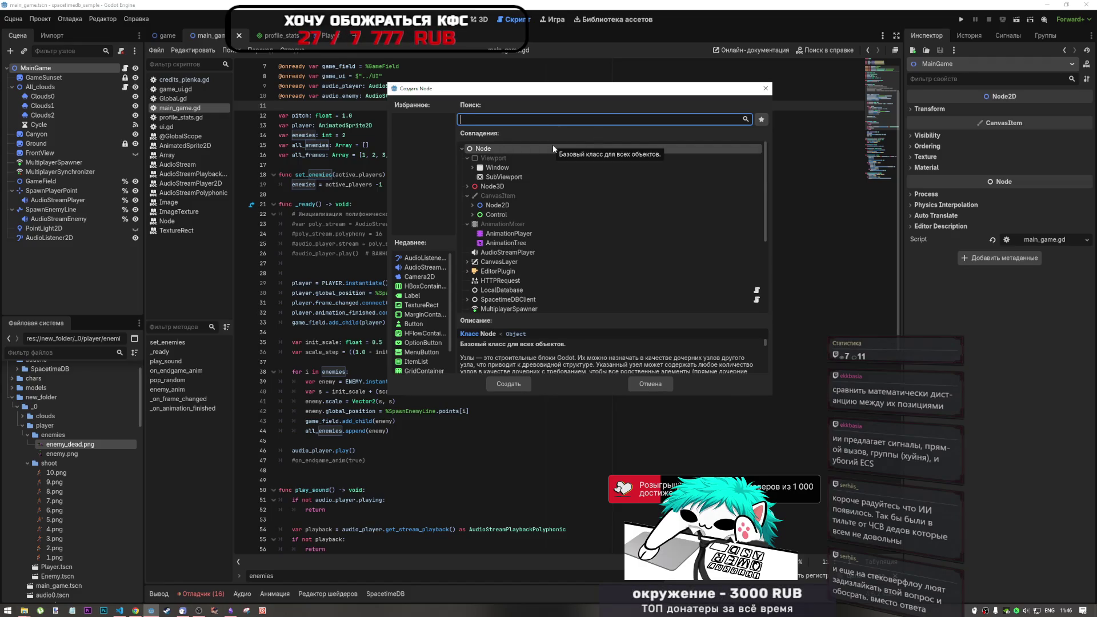
type("colli")
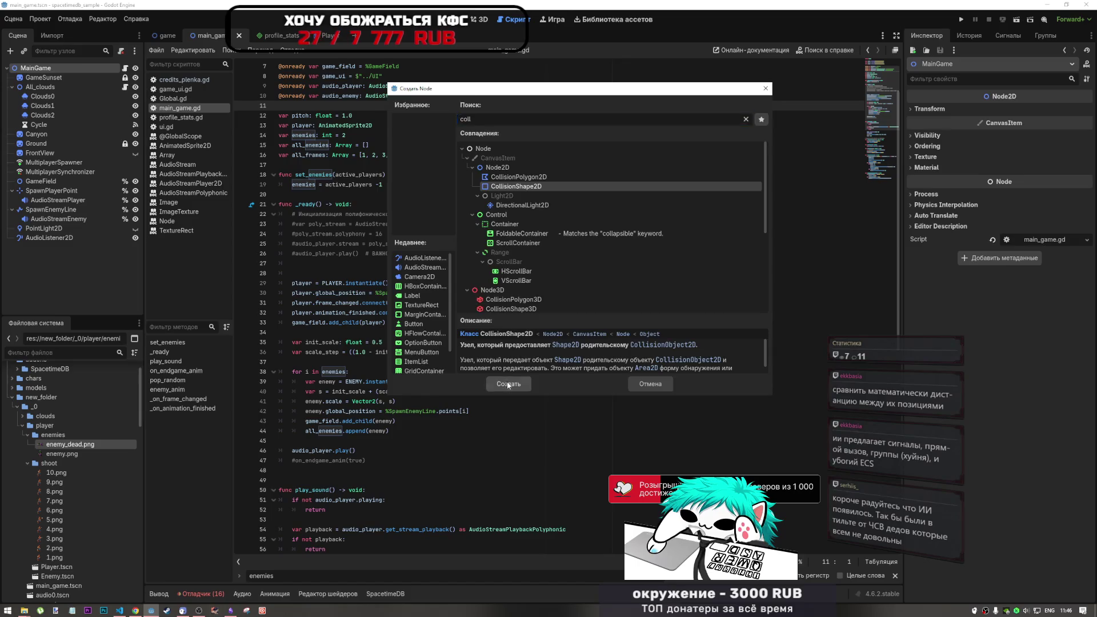
left_click(508, 384)
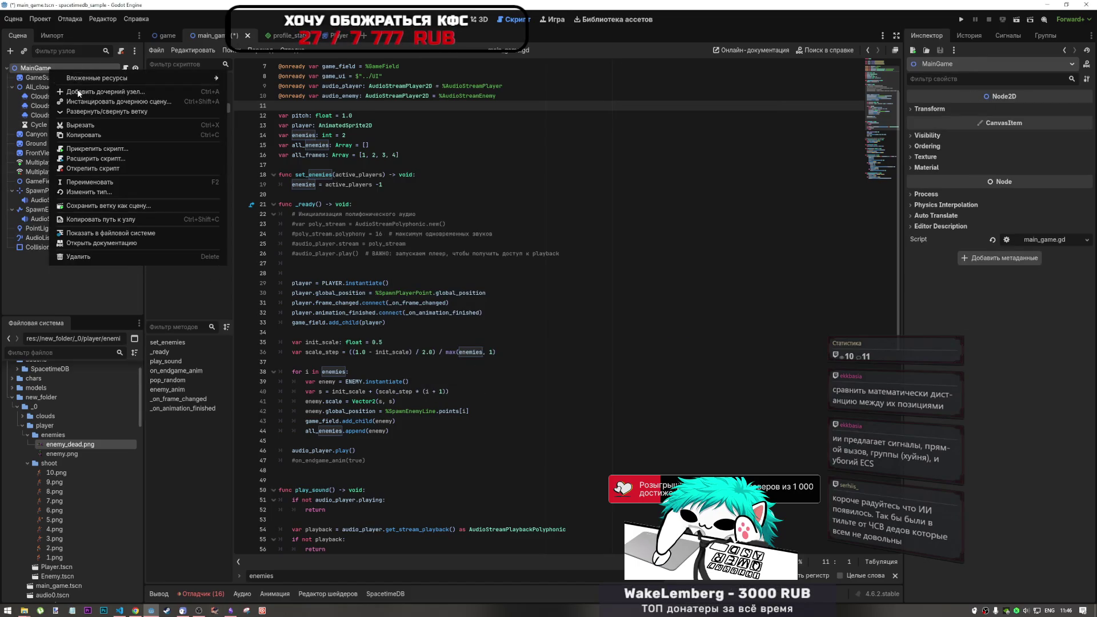
Step: Add a StaticBody2D and reparent the CollisionShape2D under it
left_click(105, 91)
type("coll")
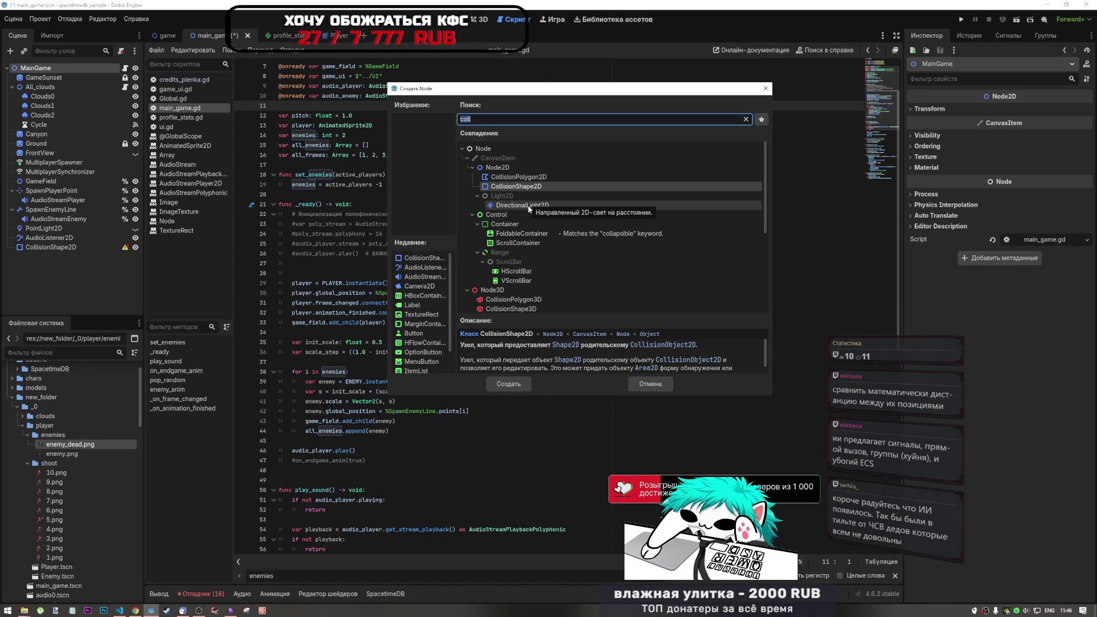
key("BackSpace")
key("BackSpace")
key("BackSpace")
type("stat")
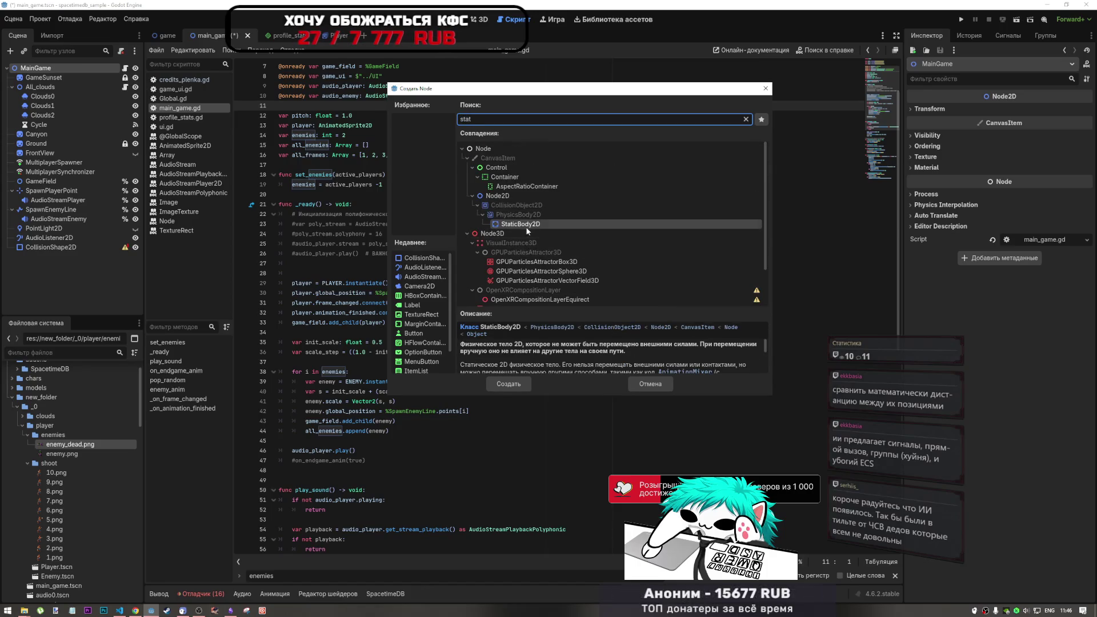
double_click(527, 226)
left_click_drag(51, 247, 51, 258)
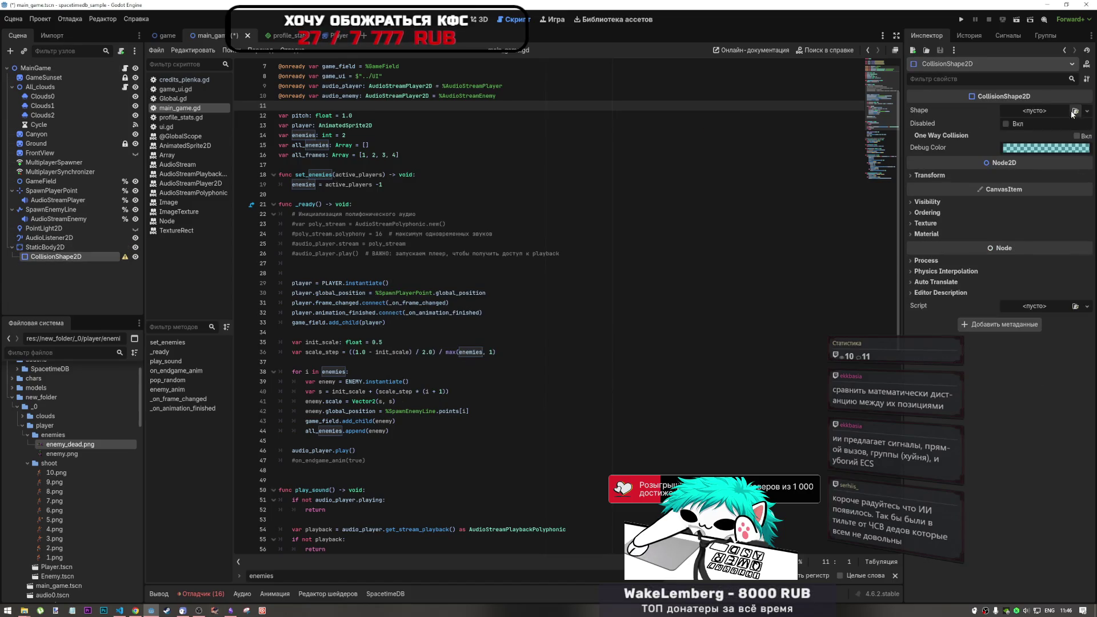
Step: Assign a New CircleShape2D as the CollisionShape2D's Shape and expand its settings
left_click(1087, 111)
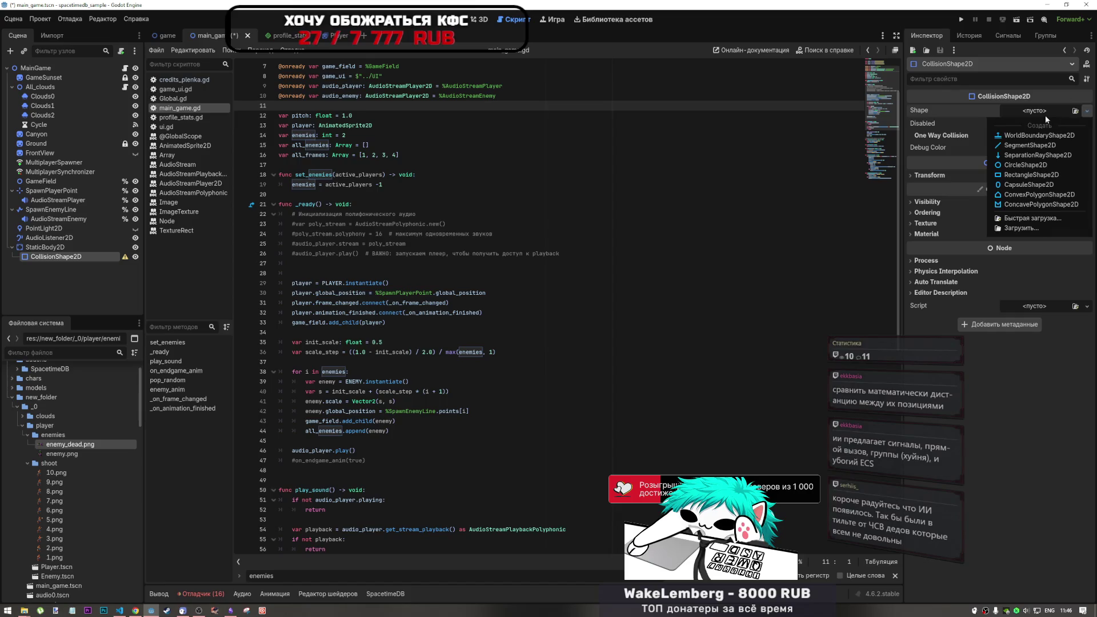
left_click(1025, 165)
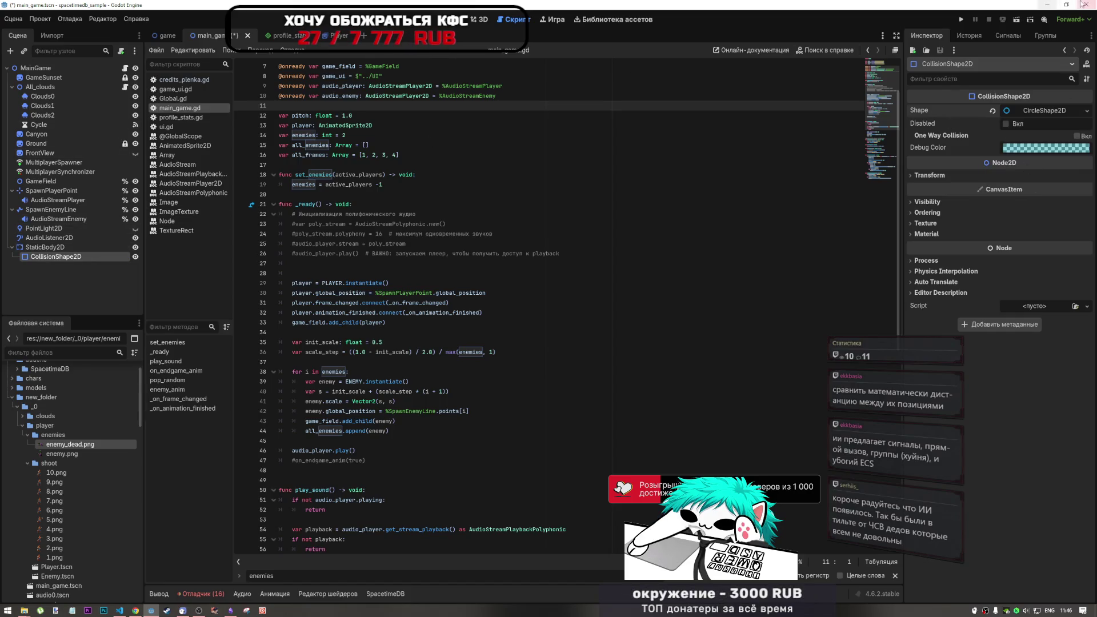
left_click(1009, 38)
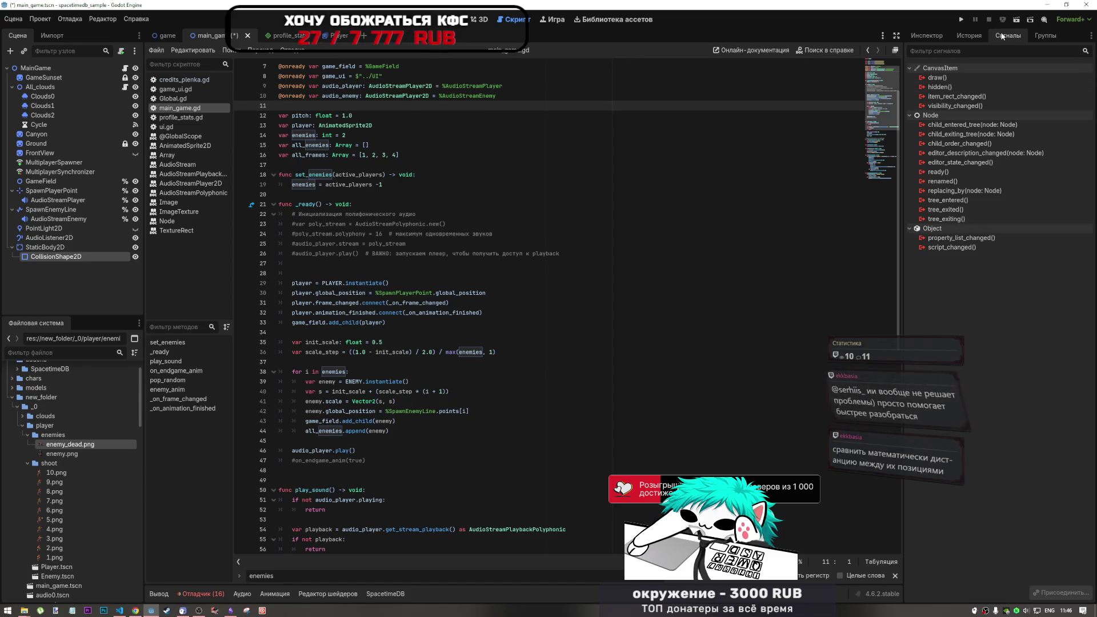
left_click(929, 36)
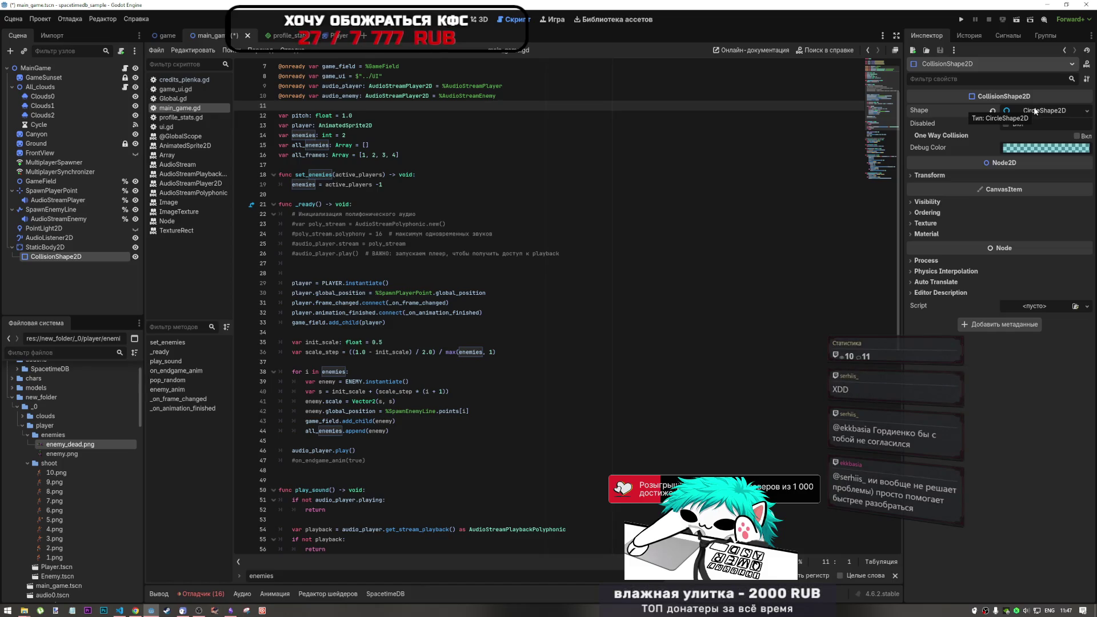
left_click(1036, 110)
Step: Open and scroll the CollisionShape2D class reference from the Inspector help icon
left_click(1036, 110)
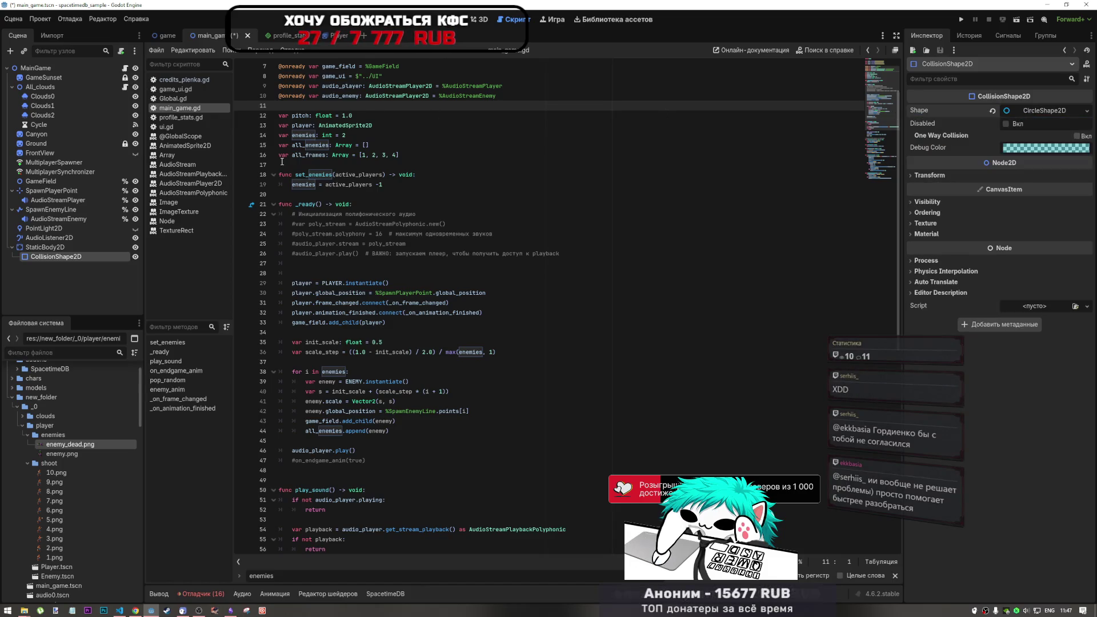
left_click(45, 247)
left_click(65, 259)
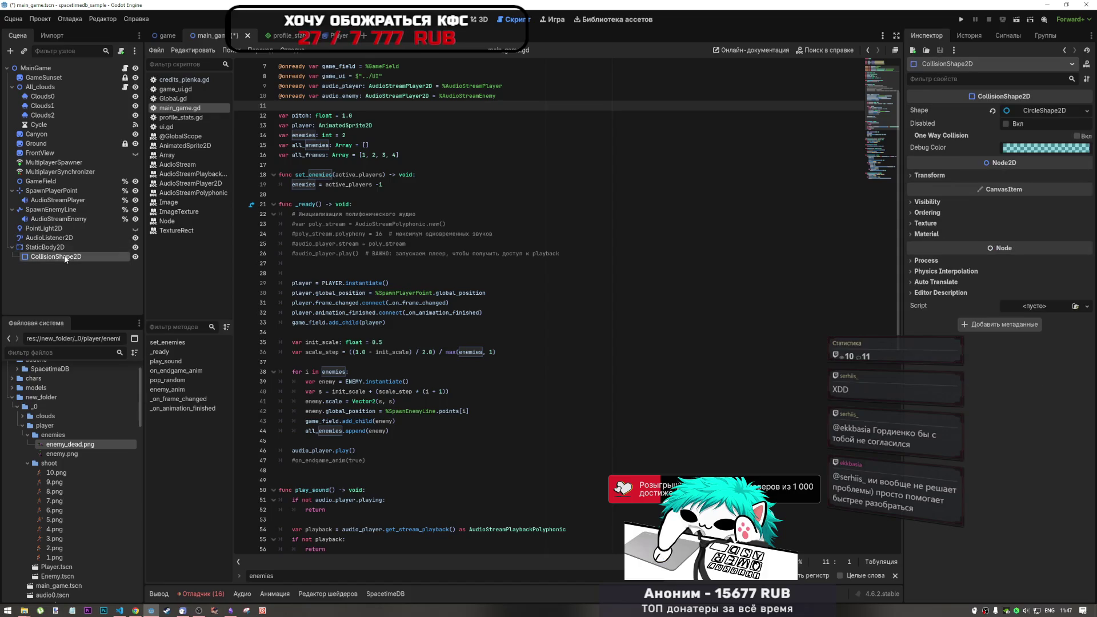
left_click(1087, 63)
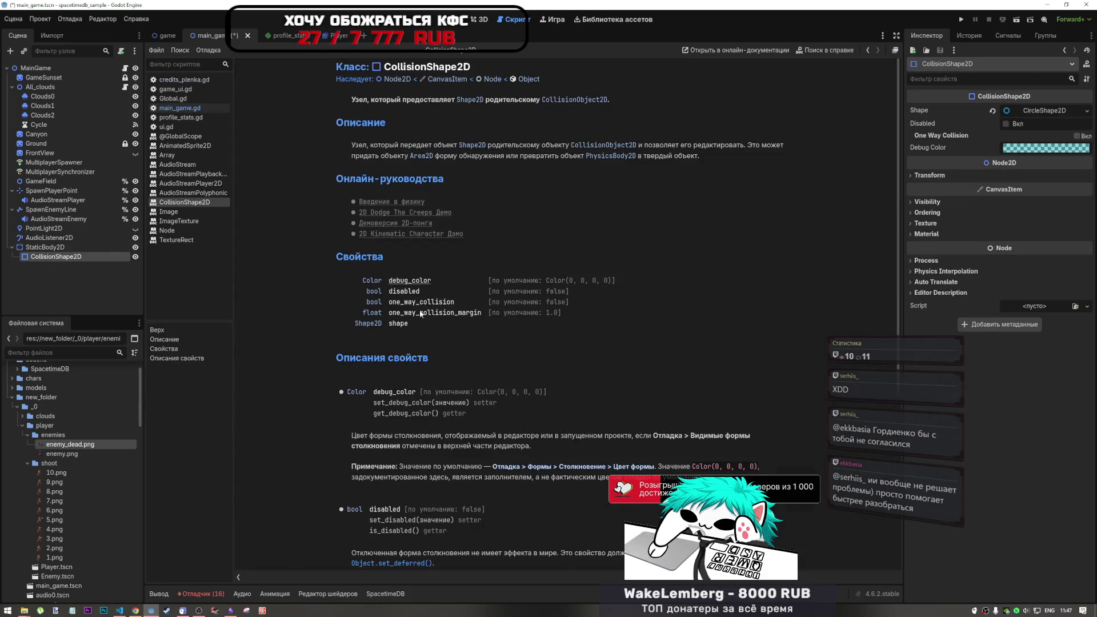
scroll(423, 275, "down", 5)
scroll(421, 181, "up", 1)
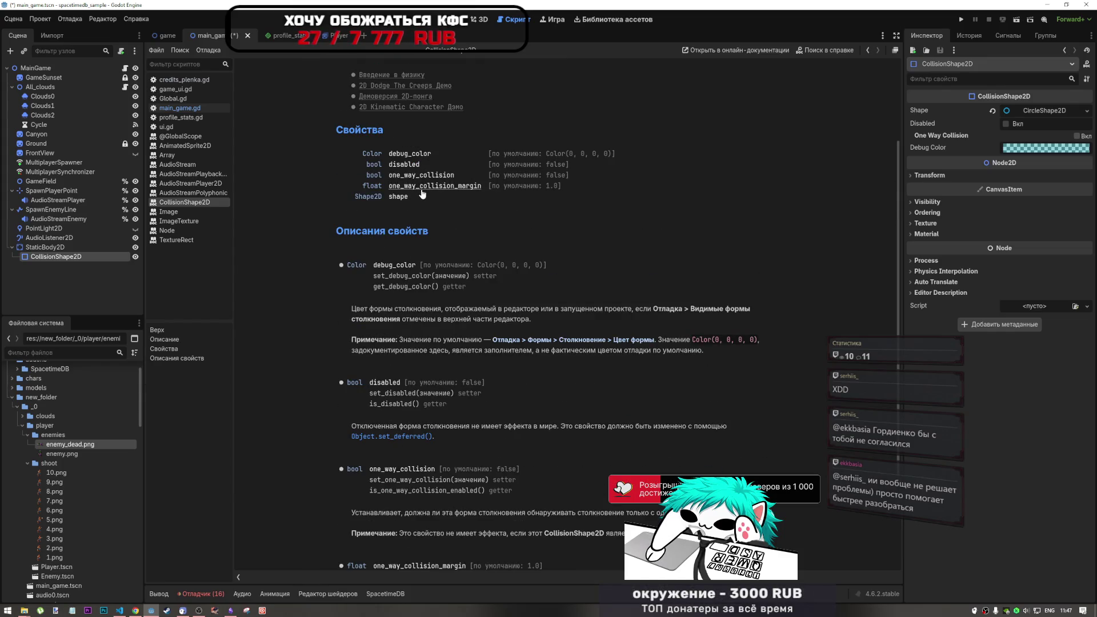
scroll(430, 174, "down", 2)
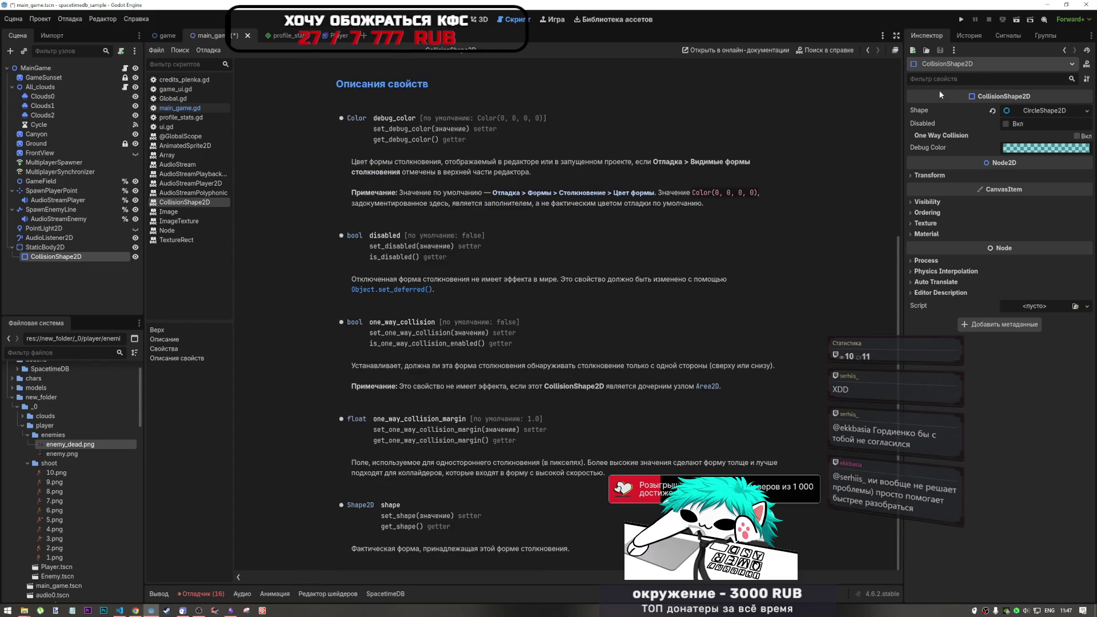
Step: Compare StaticBody2D and CollisionShape2D signals, inspecting the child_entered/exiting/order_changed signals
left_click(1009, 36)
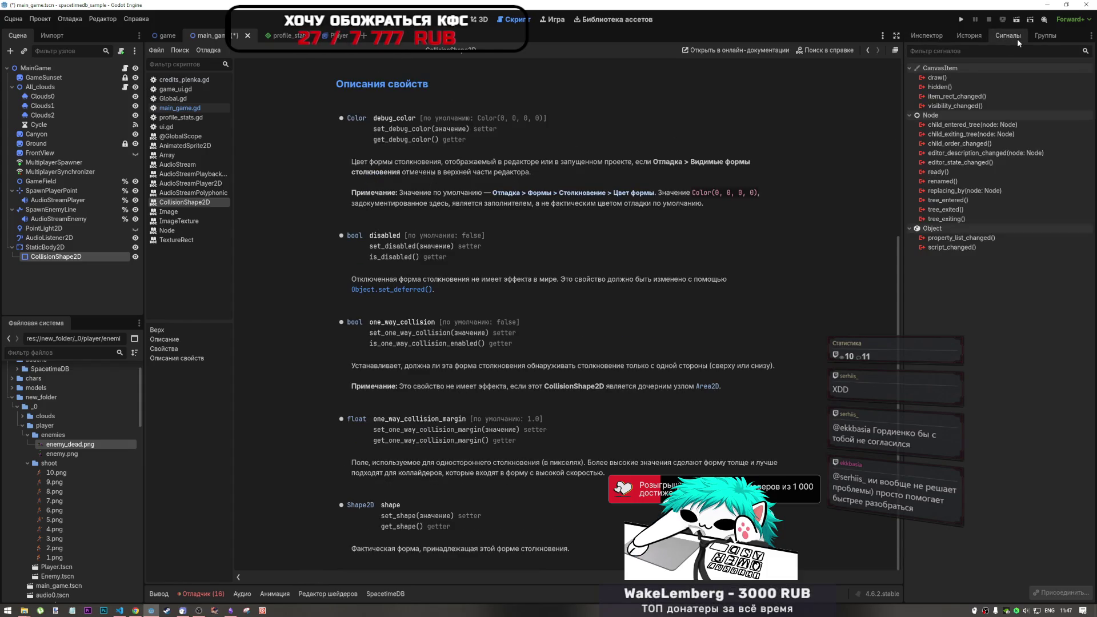
left_click(46, 247)
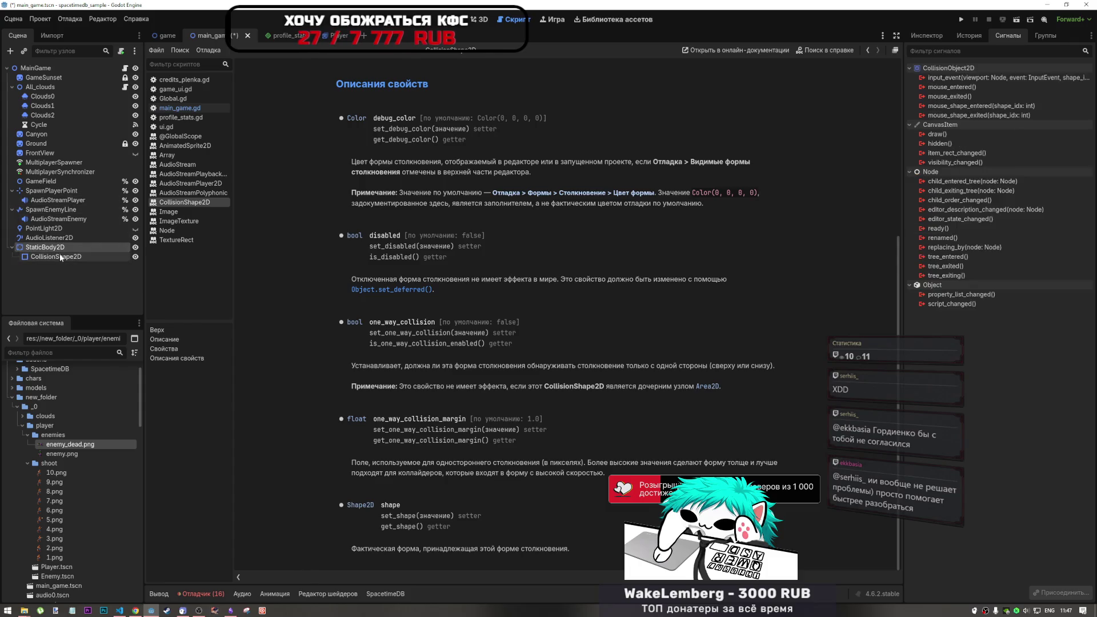
left_click(56, 257)
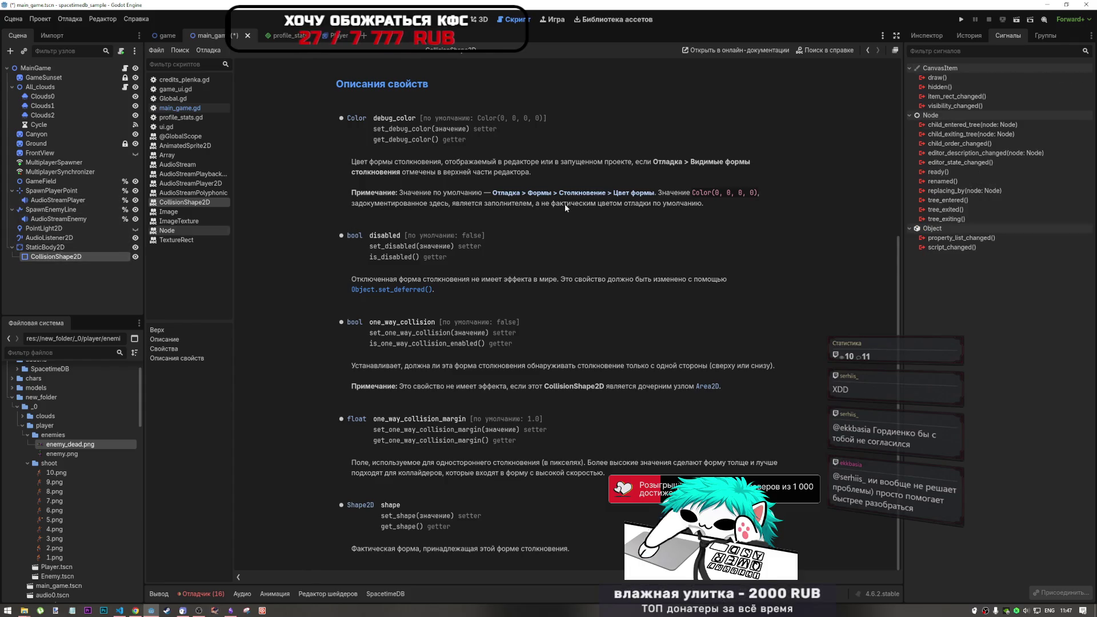
left_click(45, 247)
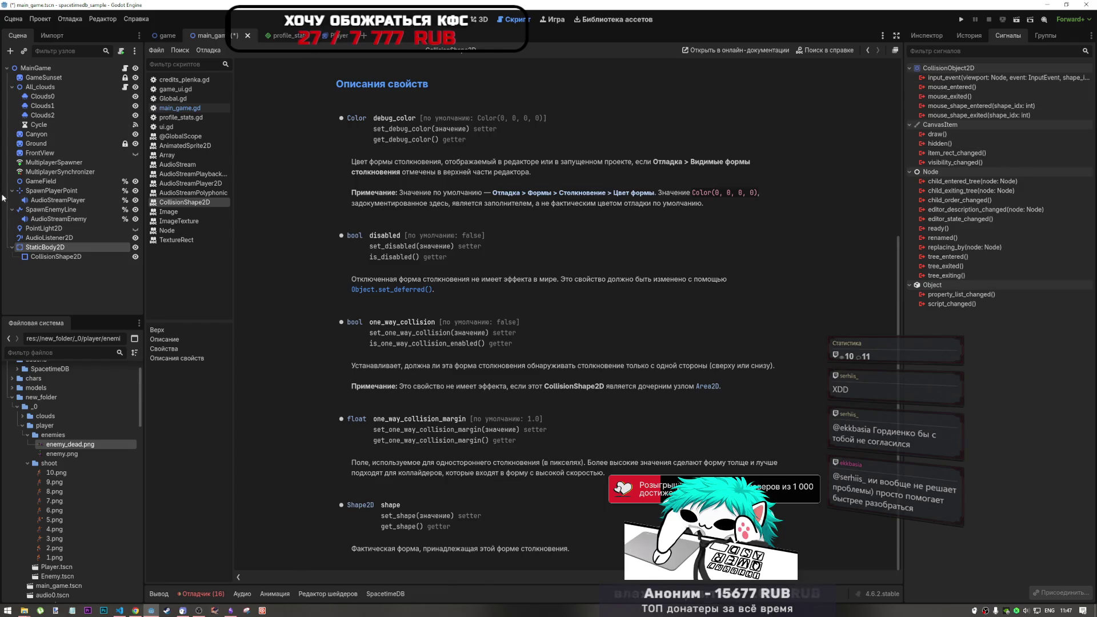
left_click(41, 257)
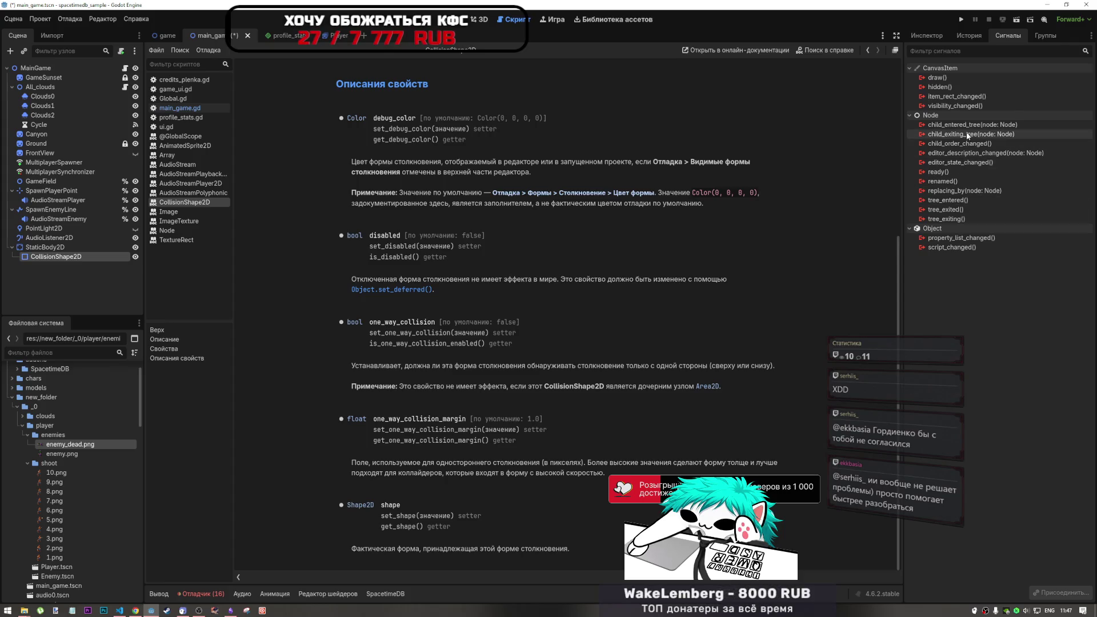
left_click(968, 135)
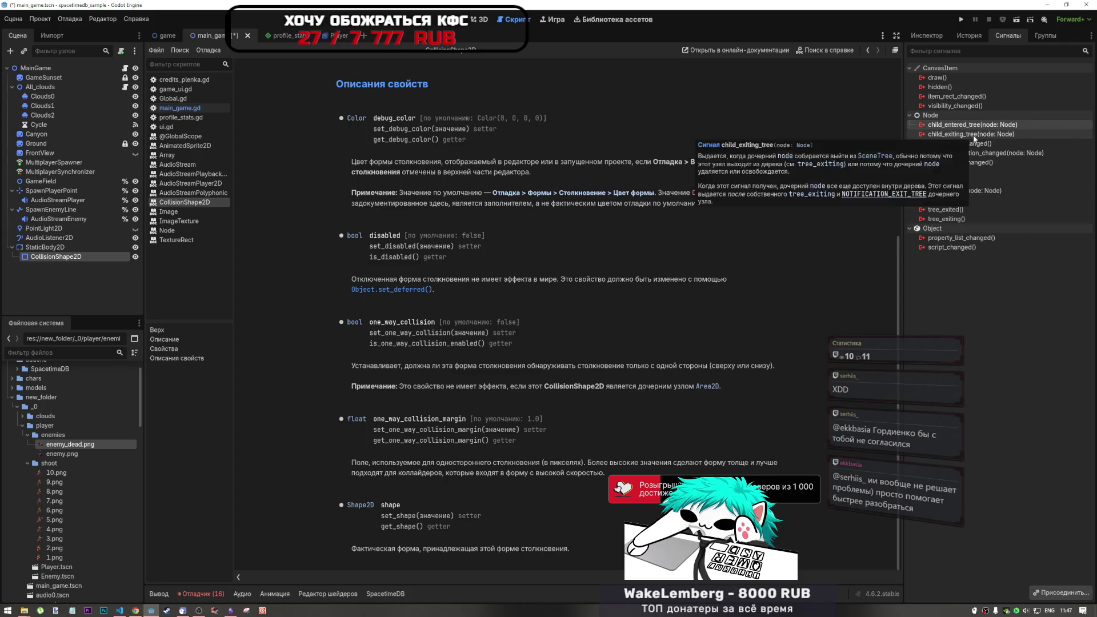
left_click(966, 144)
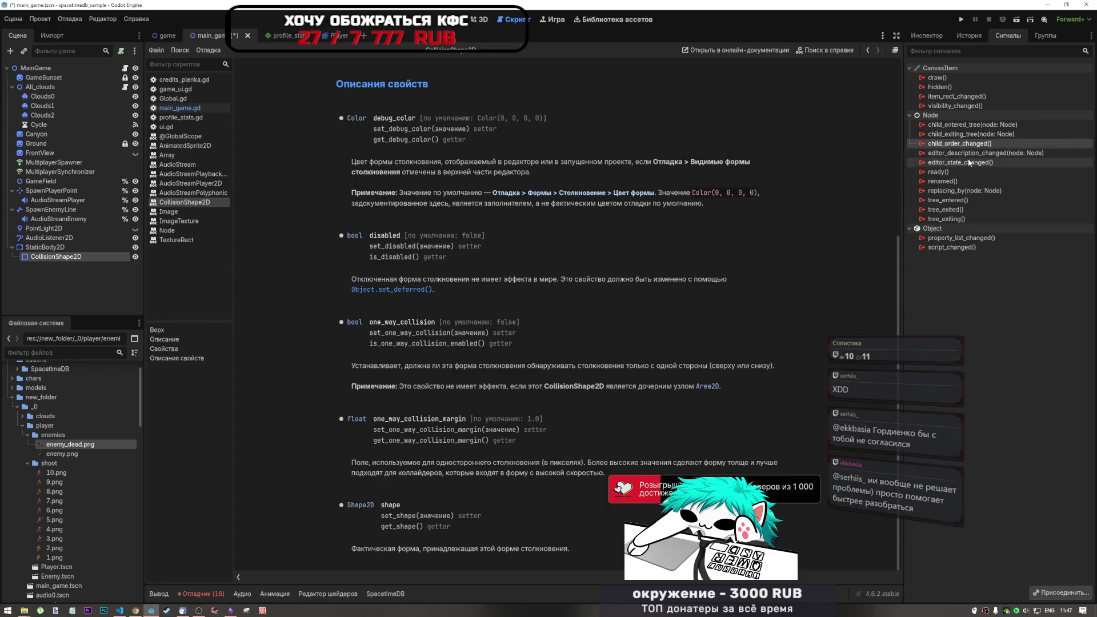
left_click(969, 127)
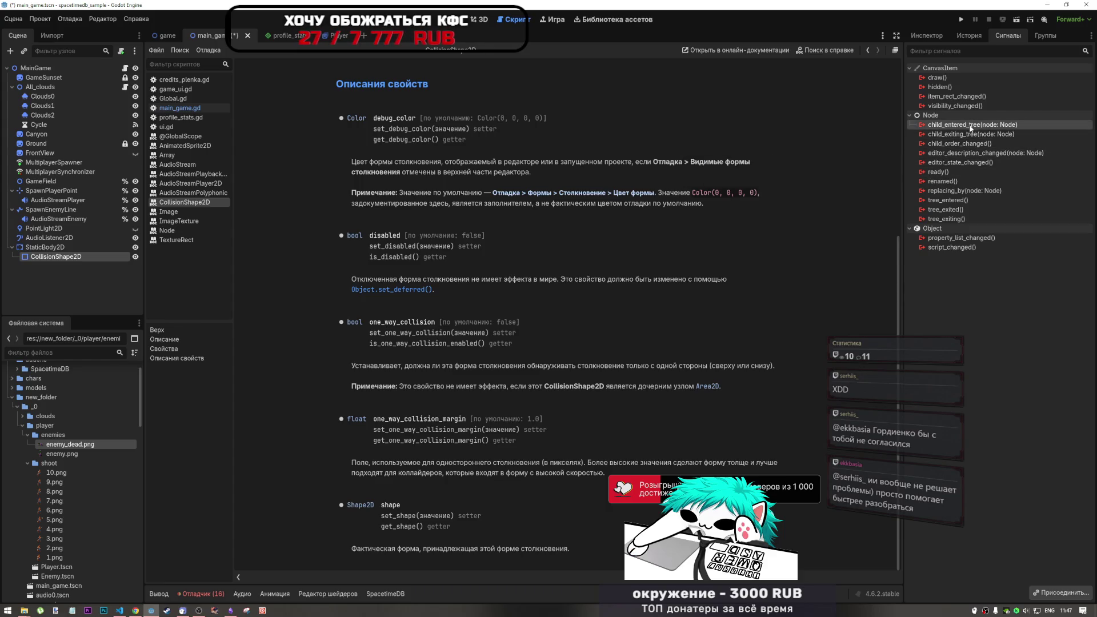
Step: Delete StaticBody2D with its collision shape, then briefly view the task notes
left_click(72, 248)
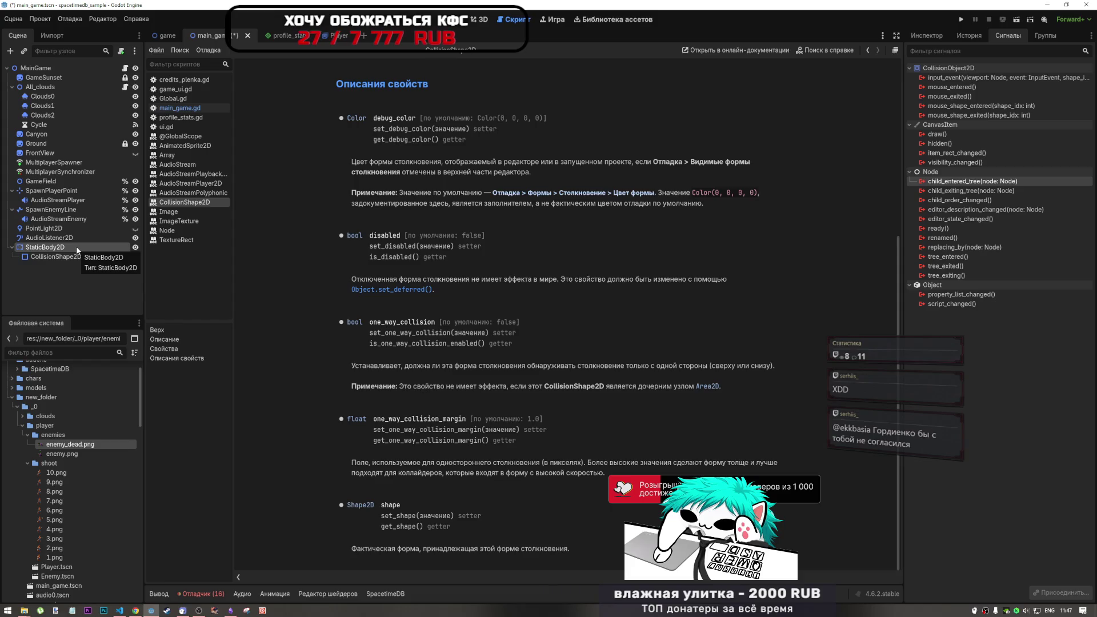
key("Delete")
key("Return")
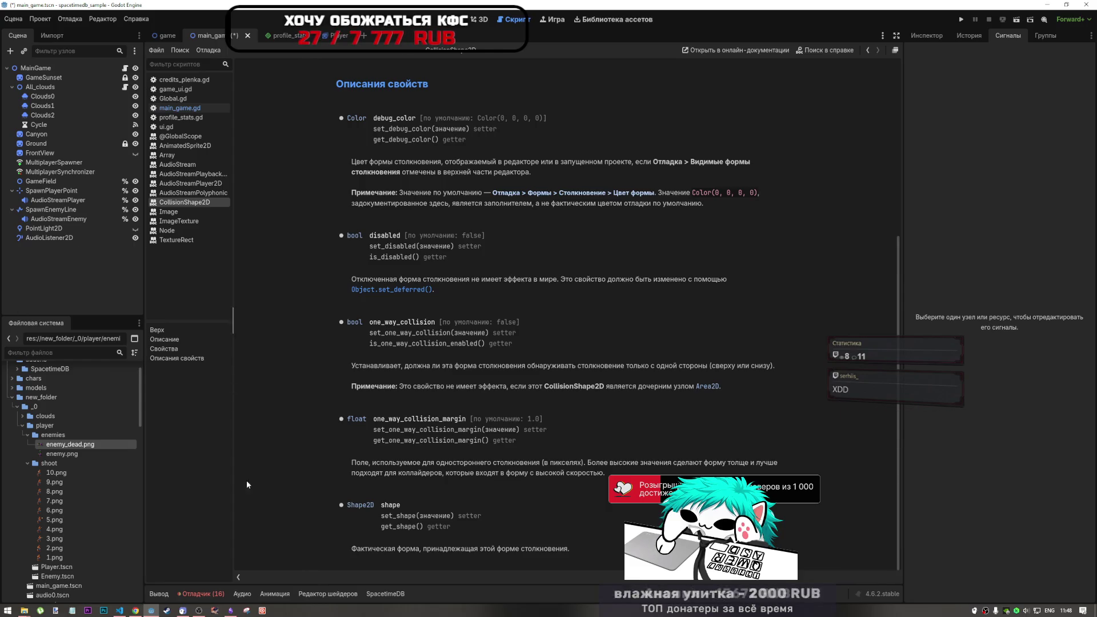
left_click(231, 609)
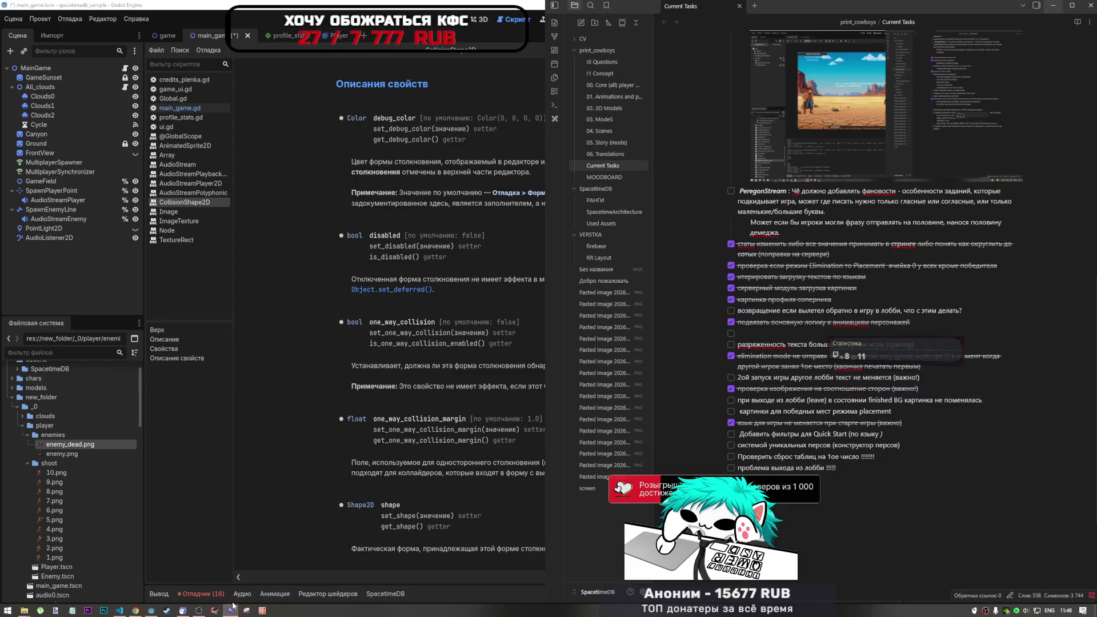
left_click(224, 552)
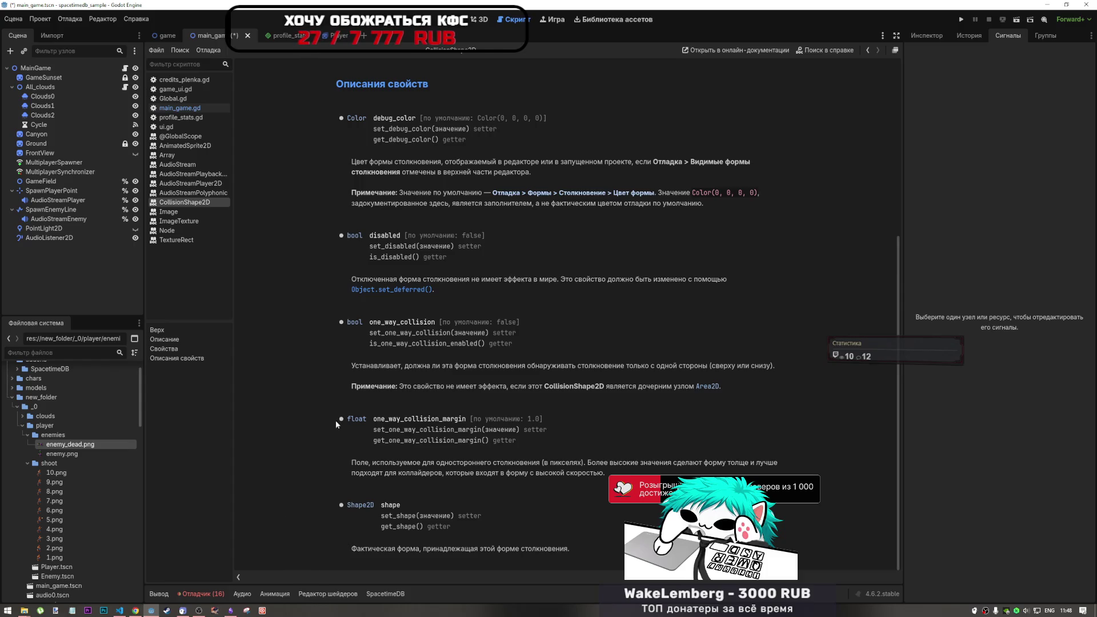
Step: Open and dismiss the Godot taskbar jump list, keeping the editor in front
right_click(151, 611)
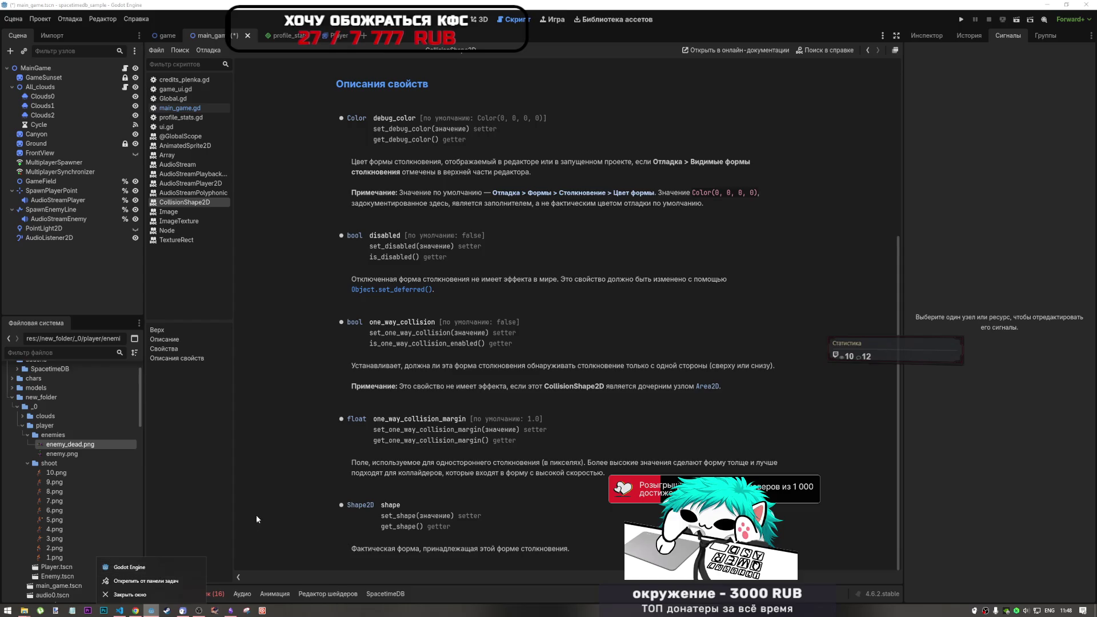
left_click(313, 430)
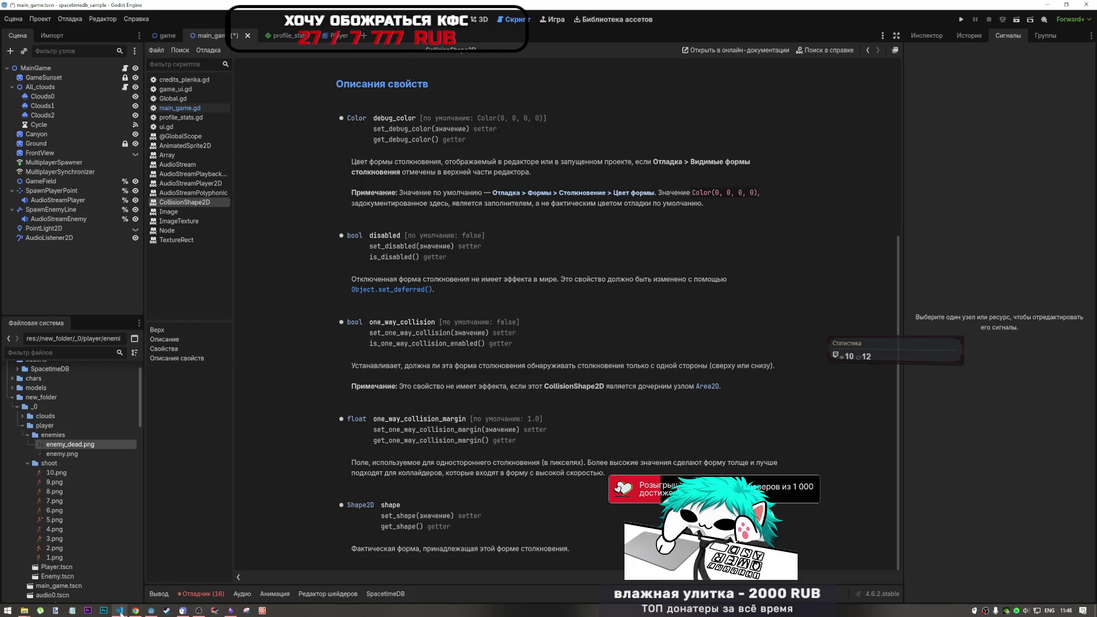
mouse_move(122, 612)
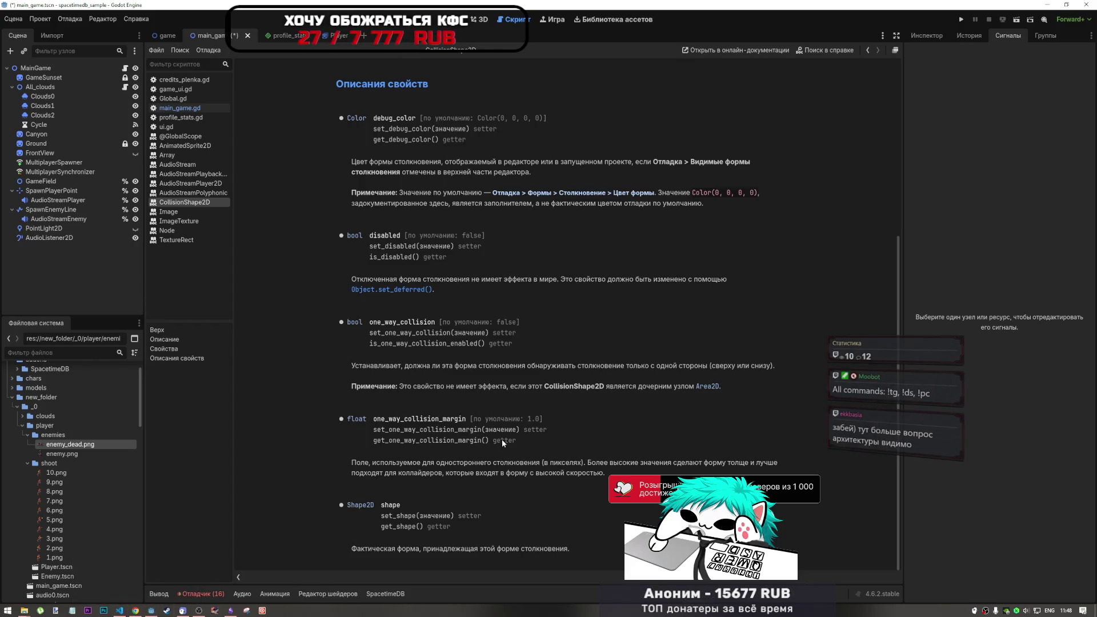
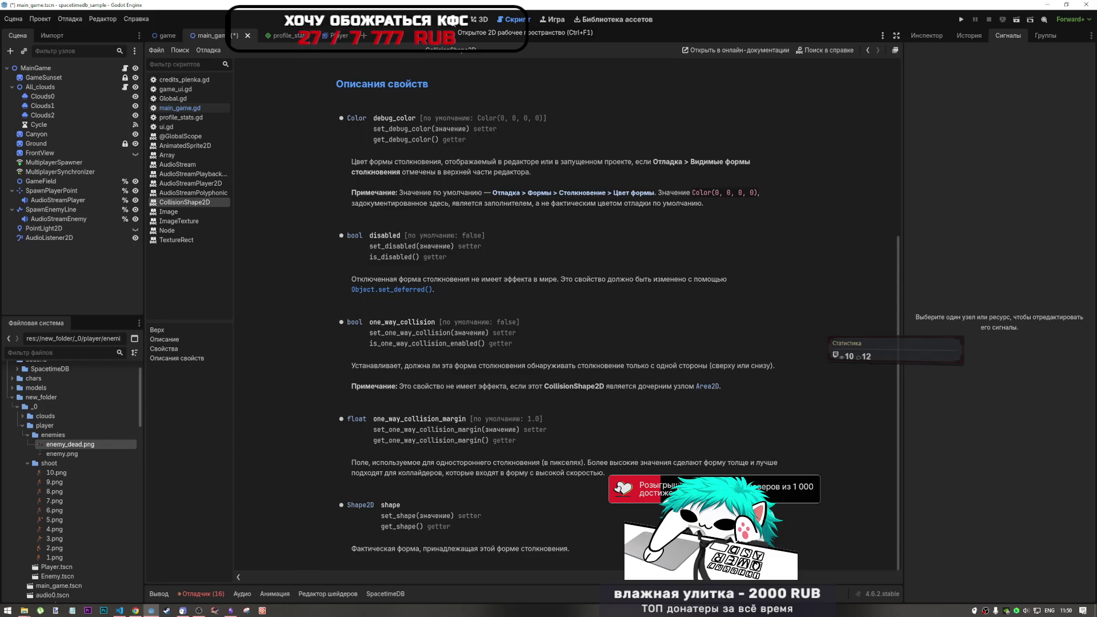
Step: Switch to main_game.gd, put the caret in the set_enemies line, and save the script
left_click(197, 109)
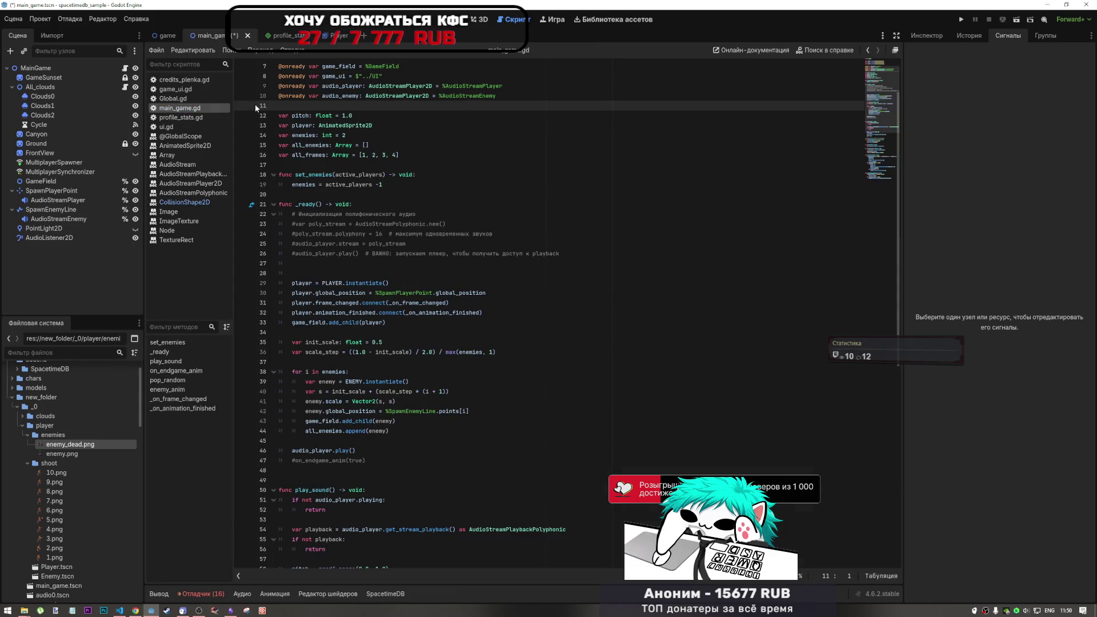
left_click(384, 155)
left_click(384, 174)
left_click(374, 175)
key("ctrl+s")
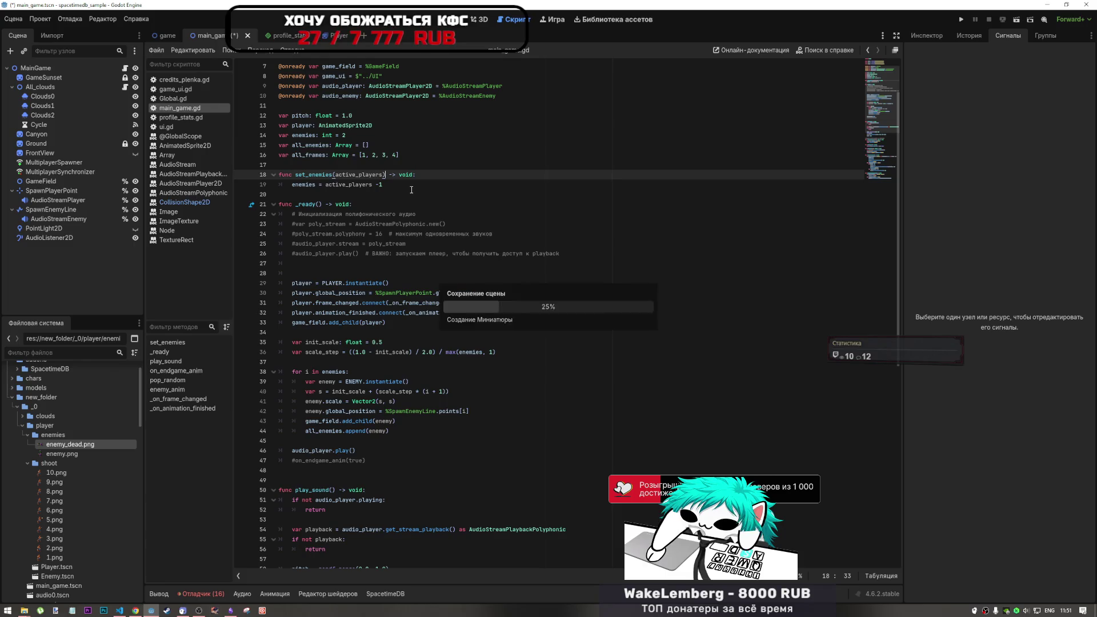
scroll(375, 199, "down", 2)
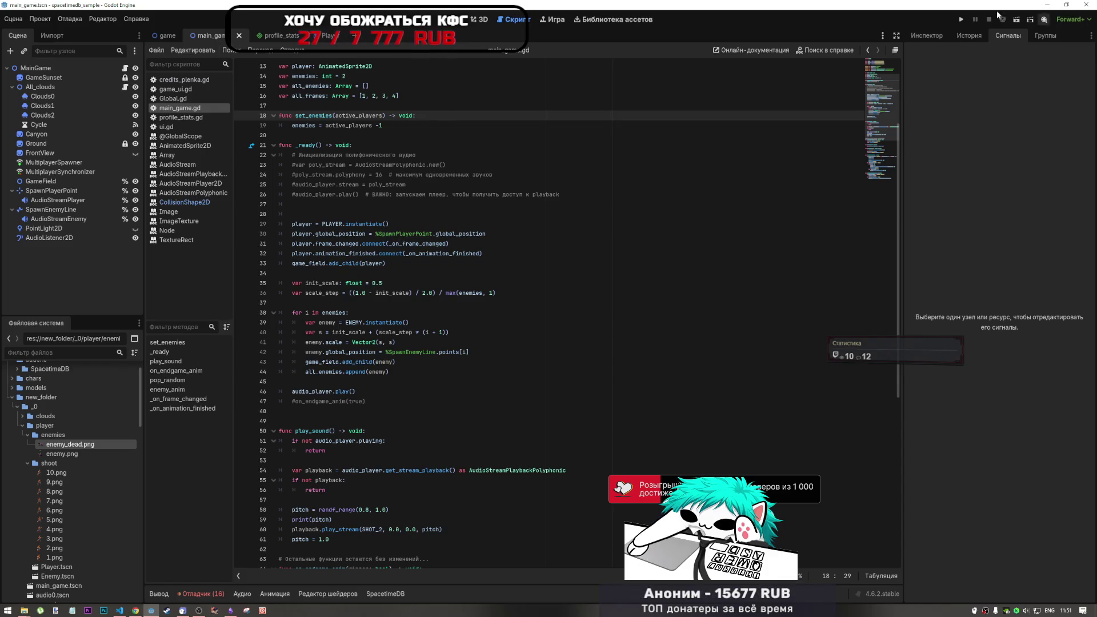
left_click(959, 21)
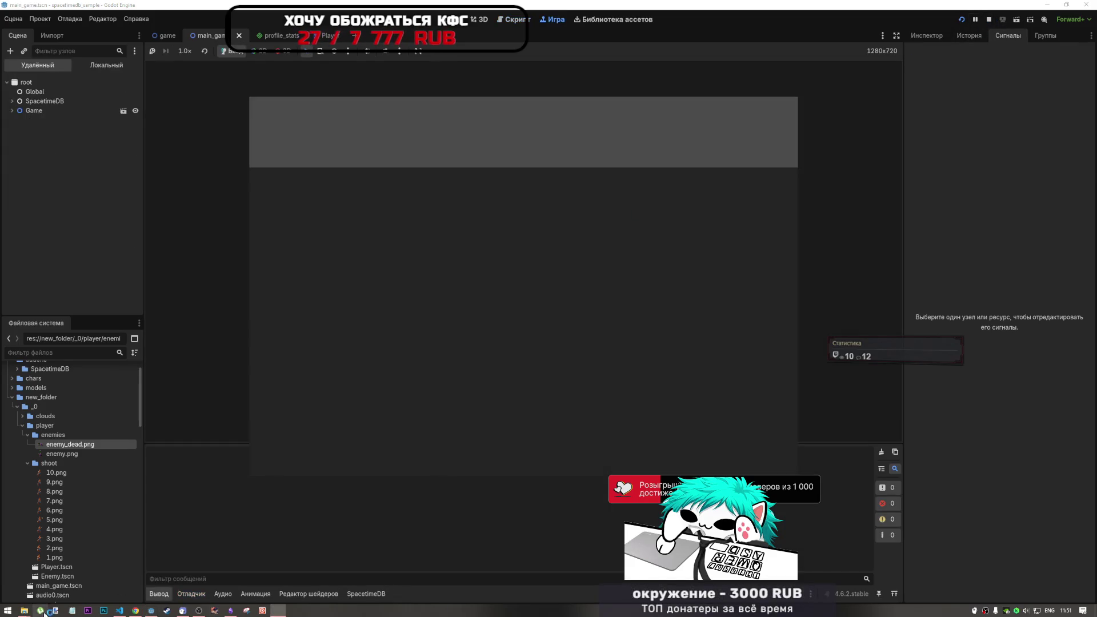
Step: In the first game window, pass the robot check and replace the taken nickname 'zz' with 'x'
left_click(137, 610)
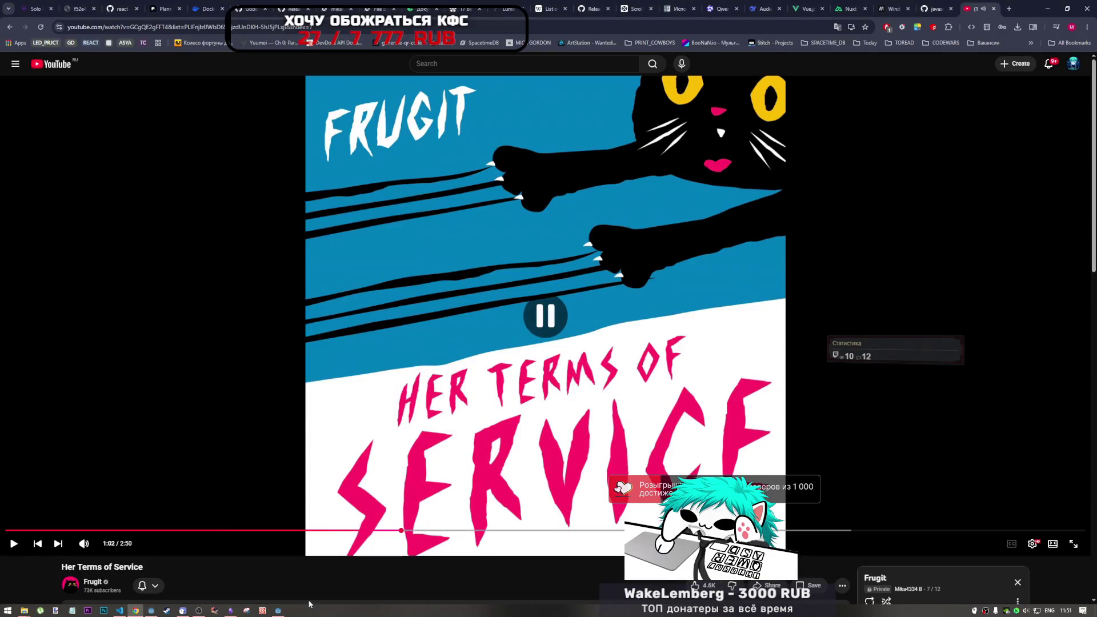
left_click(152, 610)
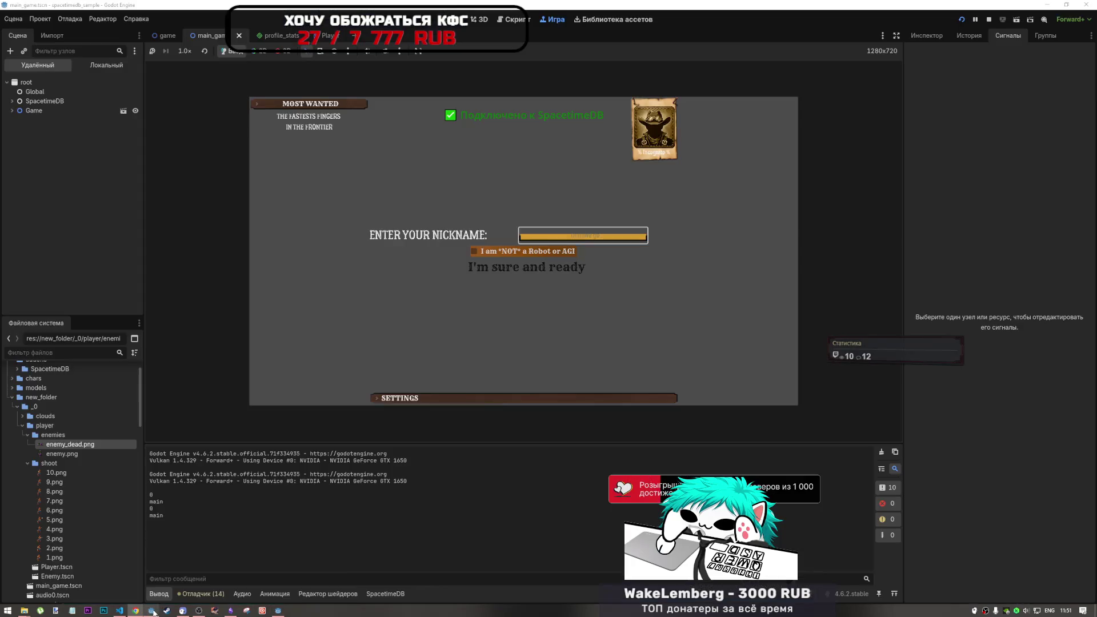
type("zz")
left_click(558, 253)
left_click(565, 266)
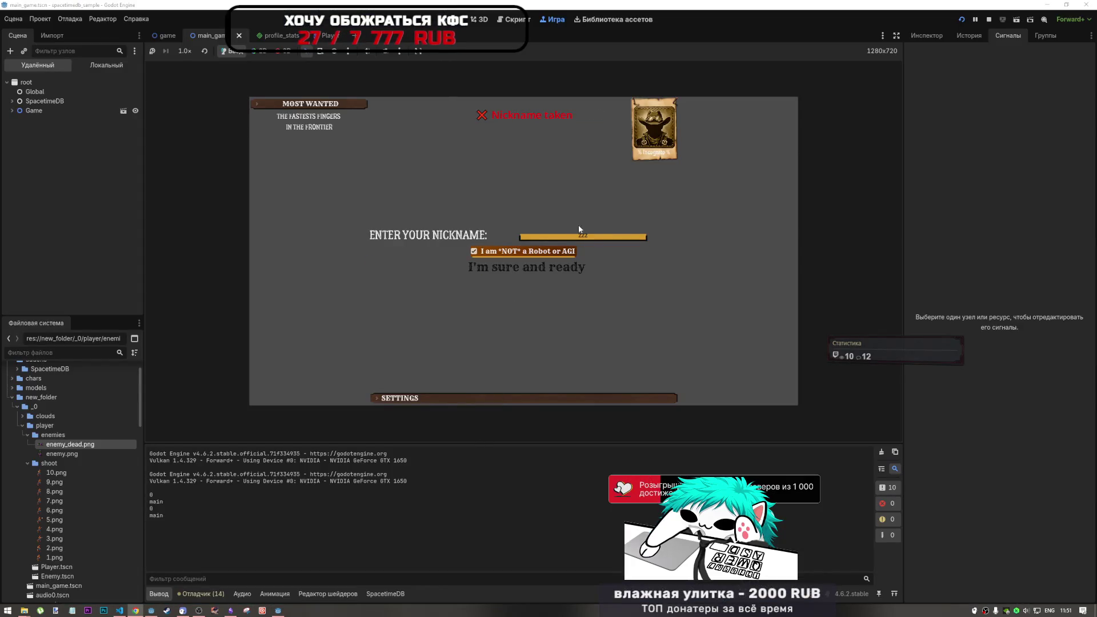
left_click(593, 239)
type("xxxxxxx")
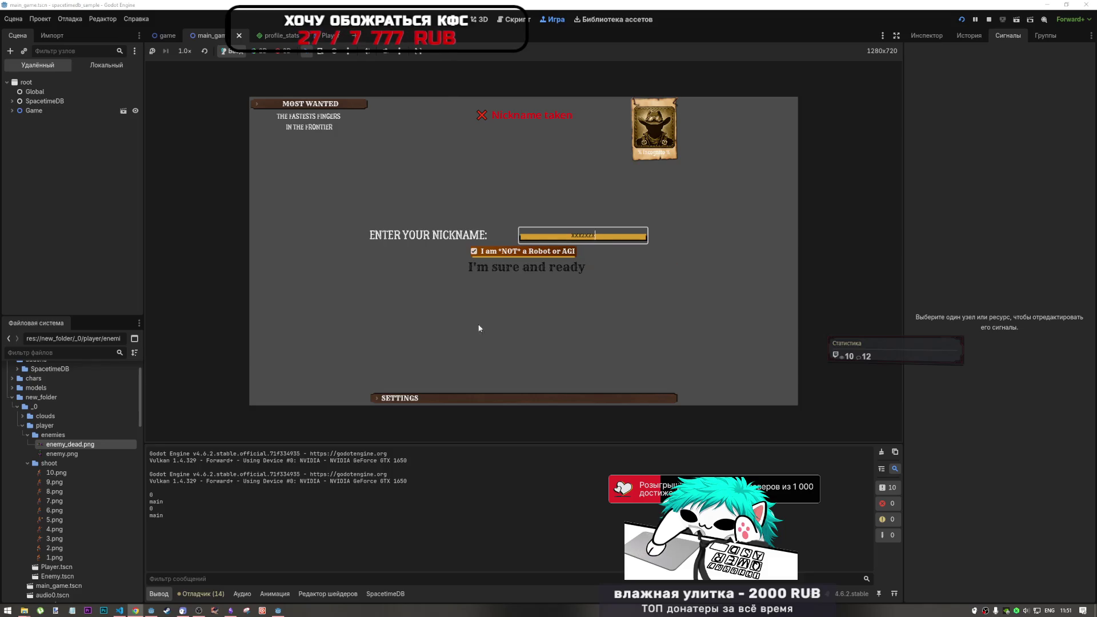
left_click(529, 270)
Step: Enlarge the second game window and enter it with nickname 'xx' after the robot check
left_click(278, 610)
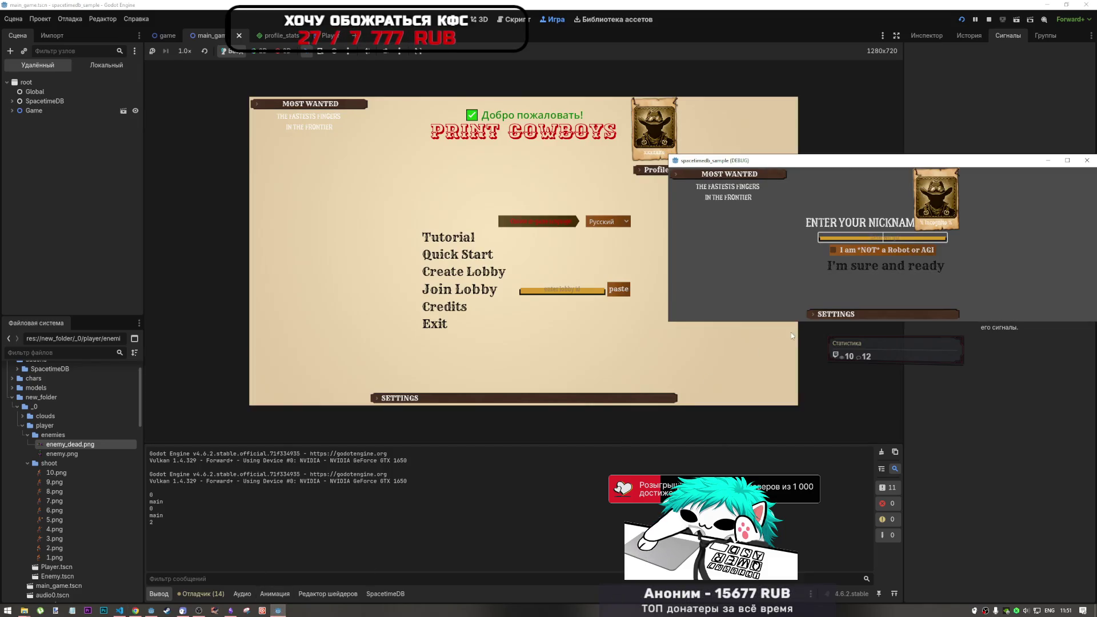
left_click_drag(976, 321, 977, 478)
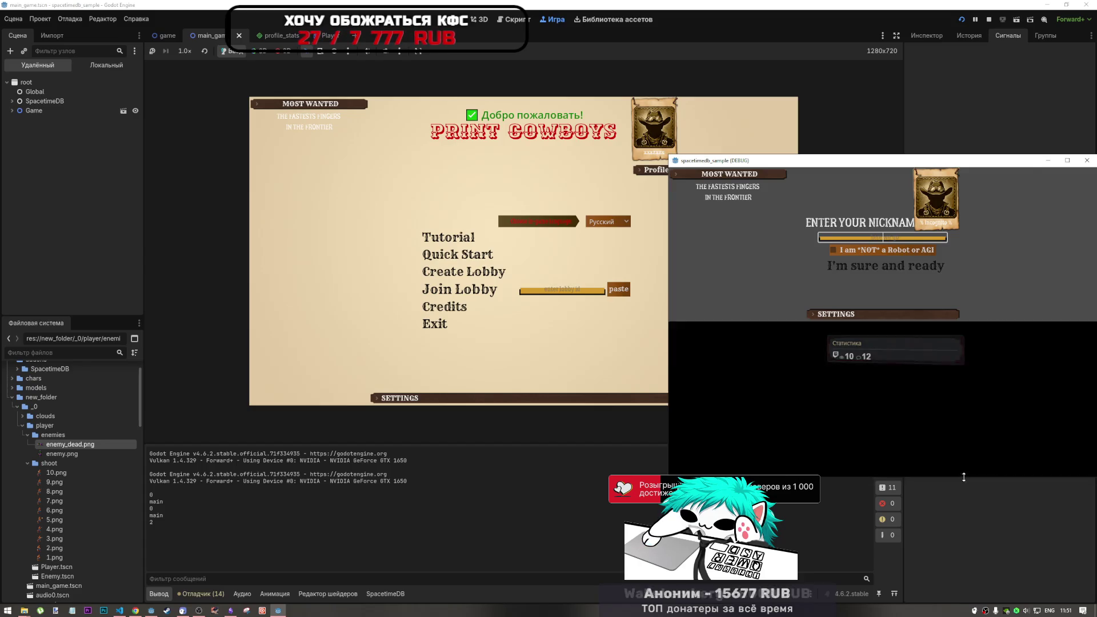
type("xxxc")
left_click(891, 322)
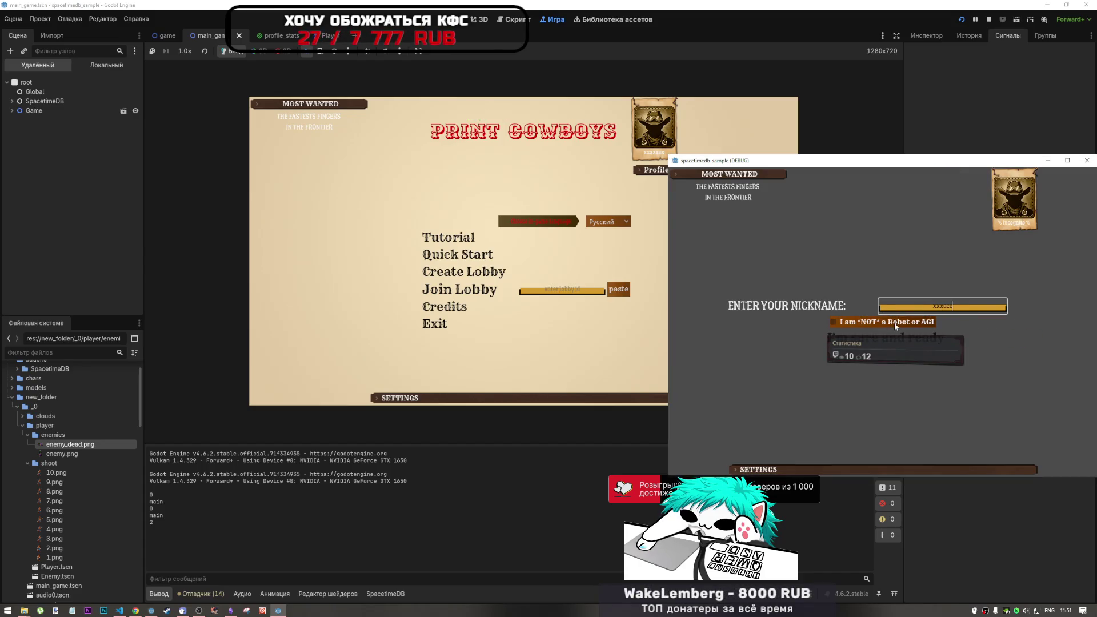
left_click(914, 342)
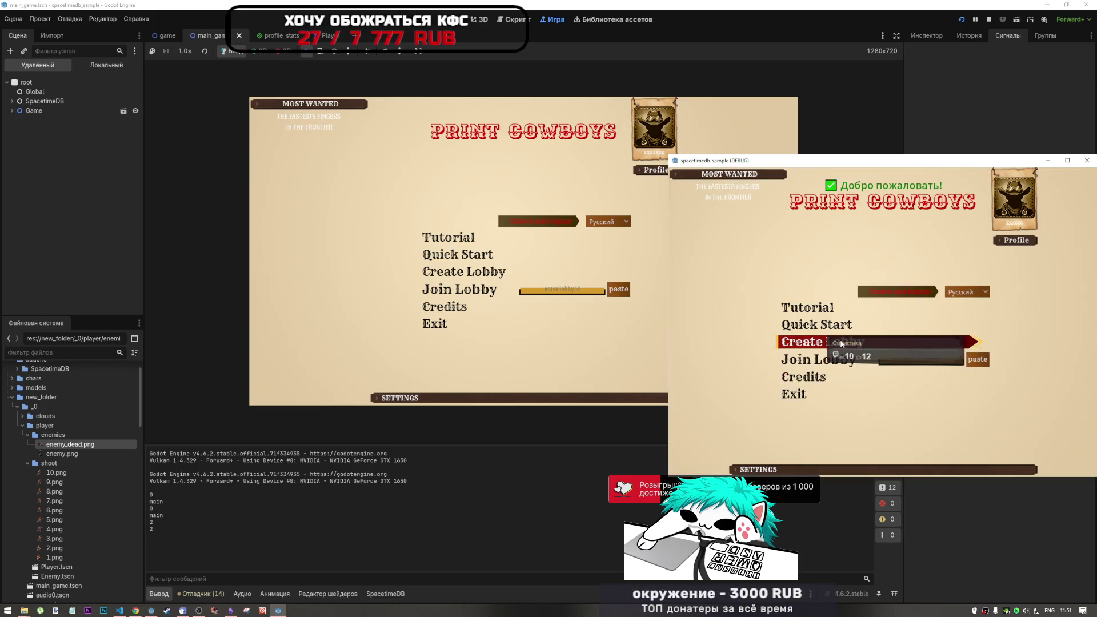
Step: Create a lobby in the second window and join it from the first using the copied ID
left_click(977, 346)
left_click(890, 333)
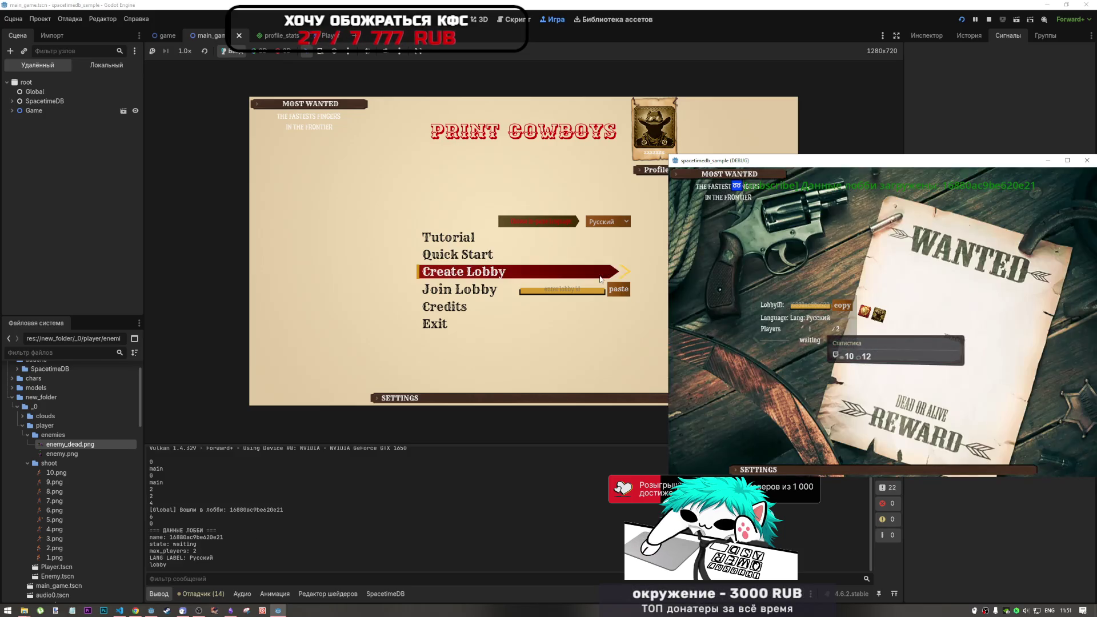
left_click(618, 289)
left_click(490, 291)
left_click(491, 291)
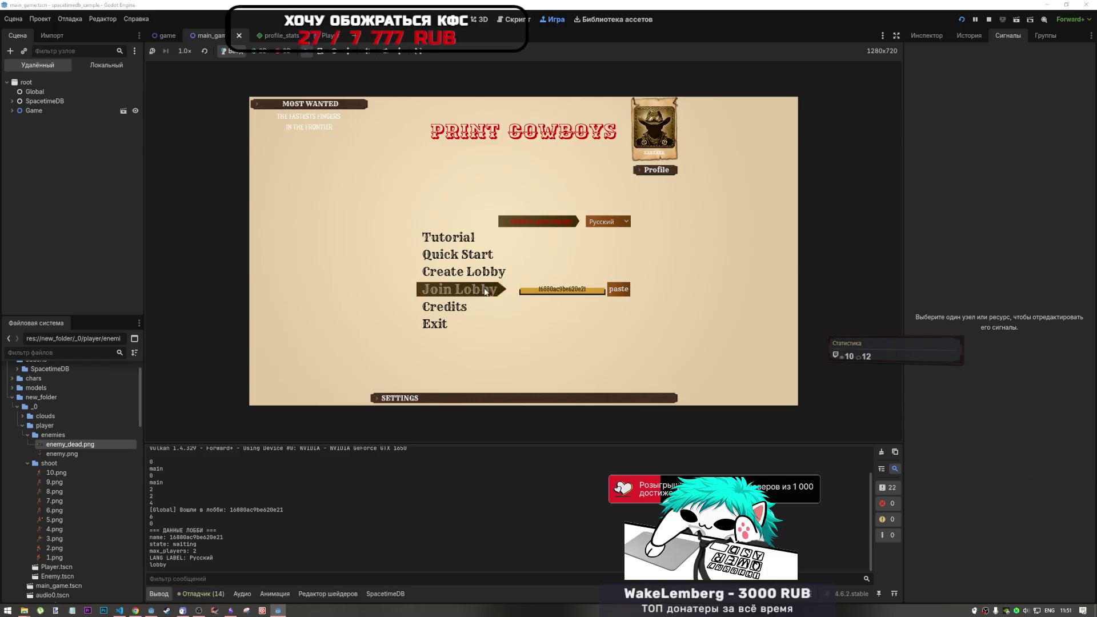
left_click(284, 613)
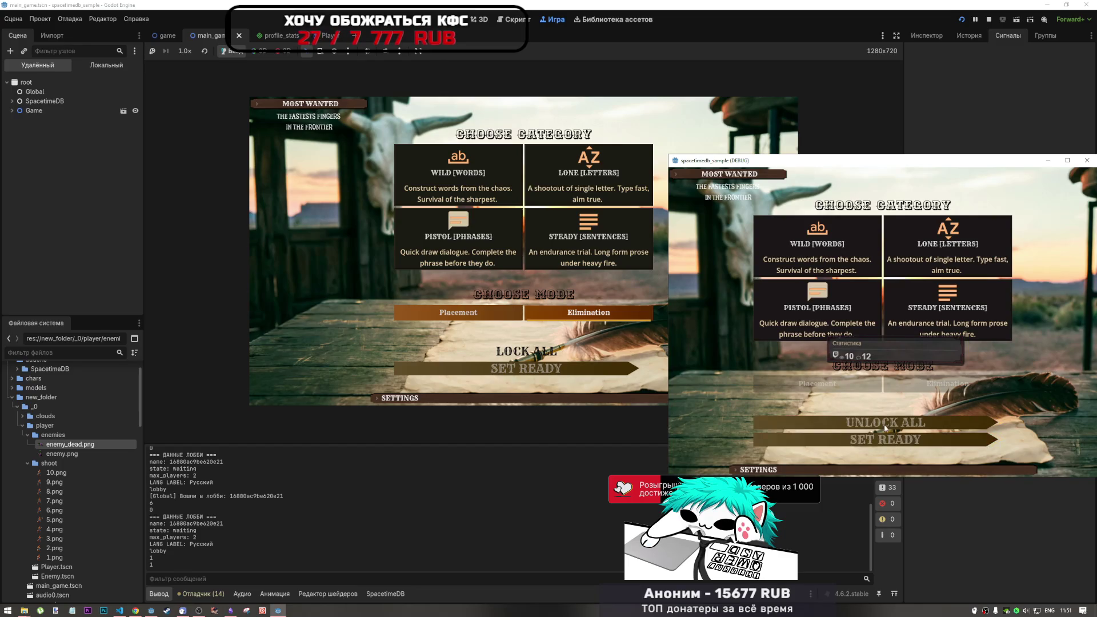
Step: Lock all category choices and mark both players as ready
left_click(466, 189)
left_click(526, 351)
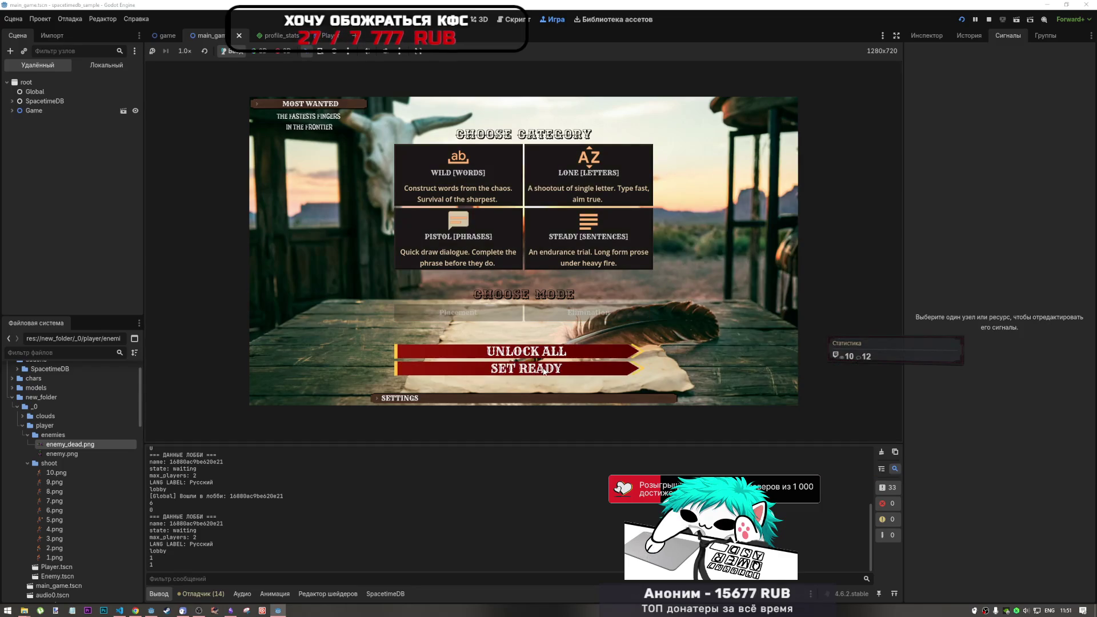
left_click(525, 368)
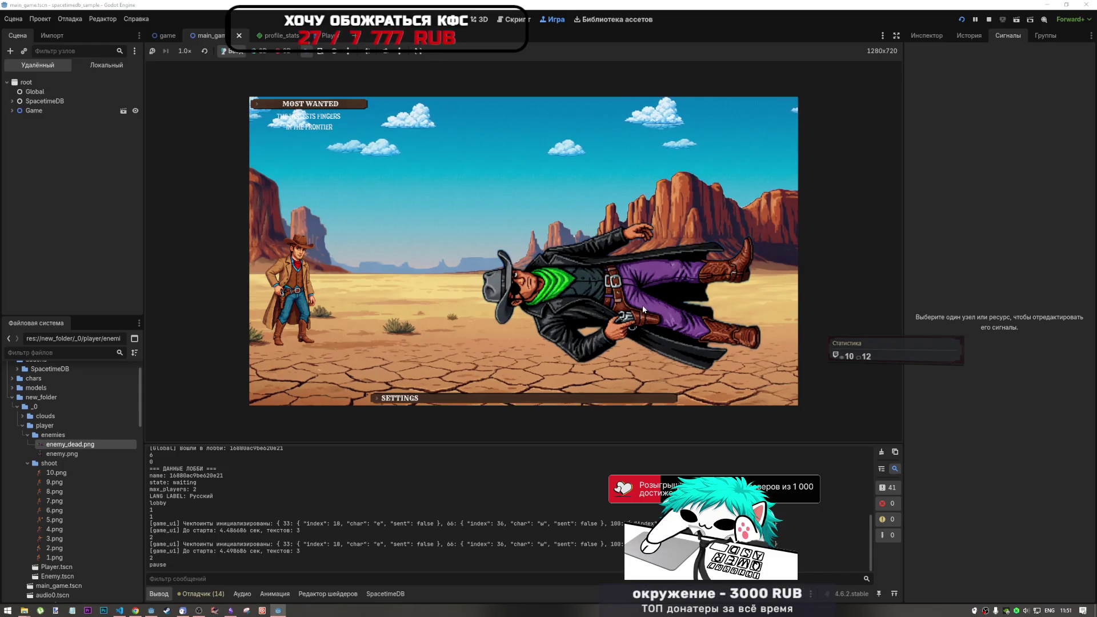
Step: Switch keyboard input to Russian and expand Game and MainGame in the live scene tree
left_click(420, 574)
key("alt+shift")
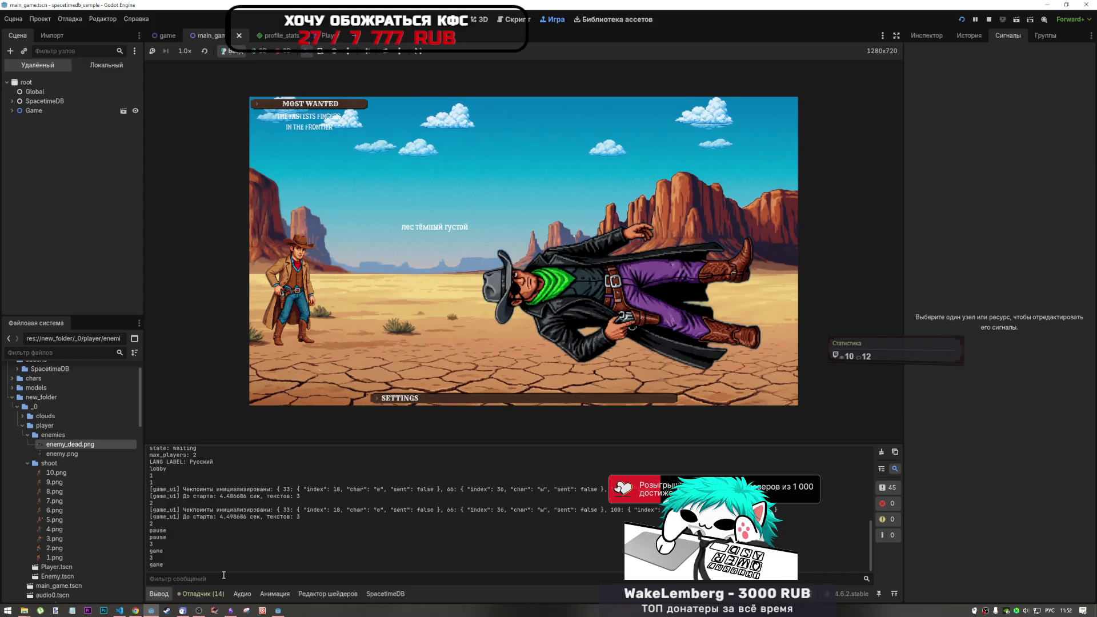
left_click(12, 110)
left_click(45, 139)
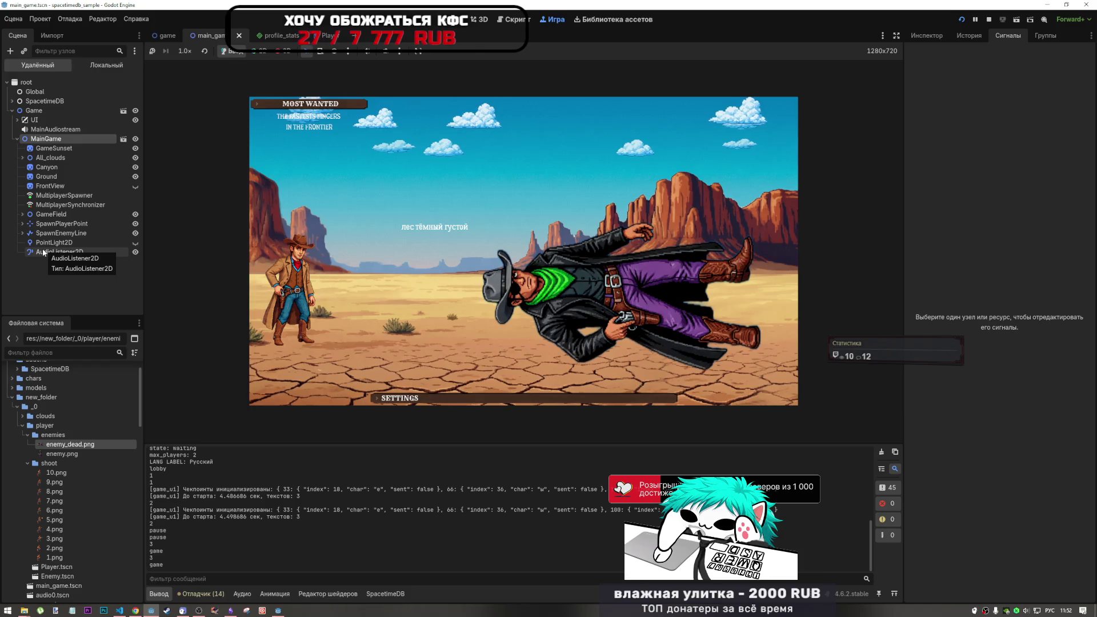
Step: Expand GameField, SpawnPlayerPoint and SpawnEnemyLine in the live tree and open the Enemy scene
left_click(23, 233)
left_click(22, 223)
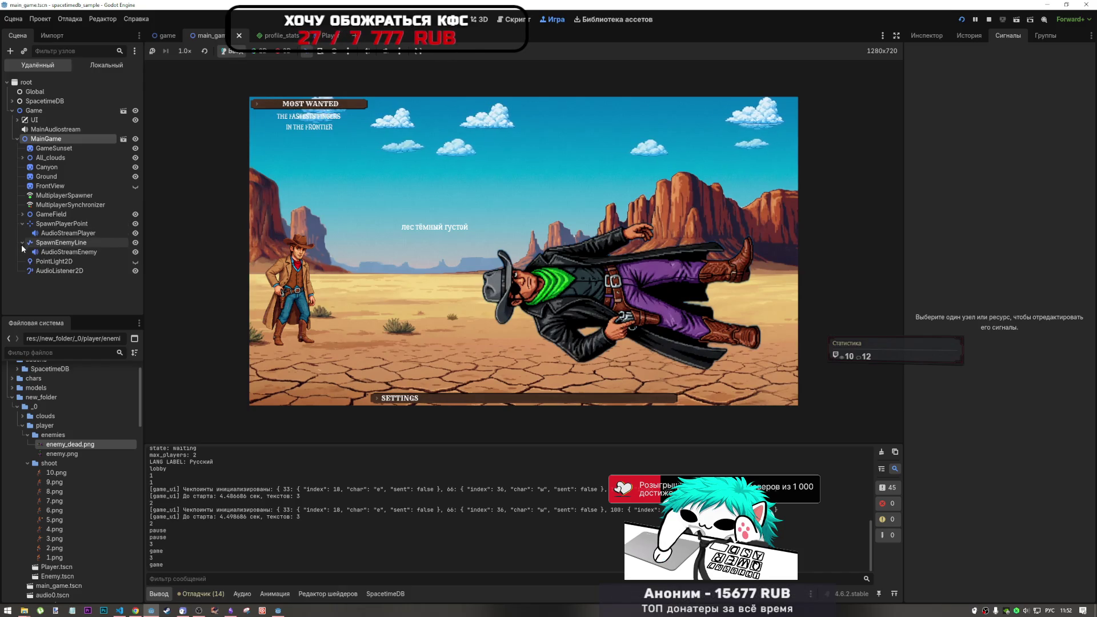
left_click(22, 214)
left_click(51, 233)
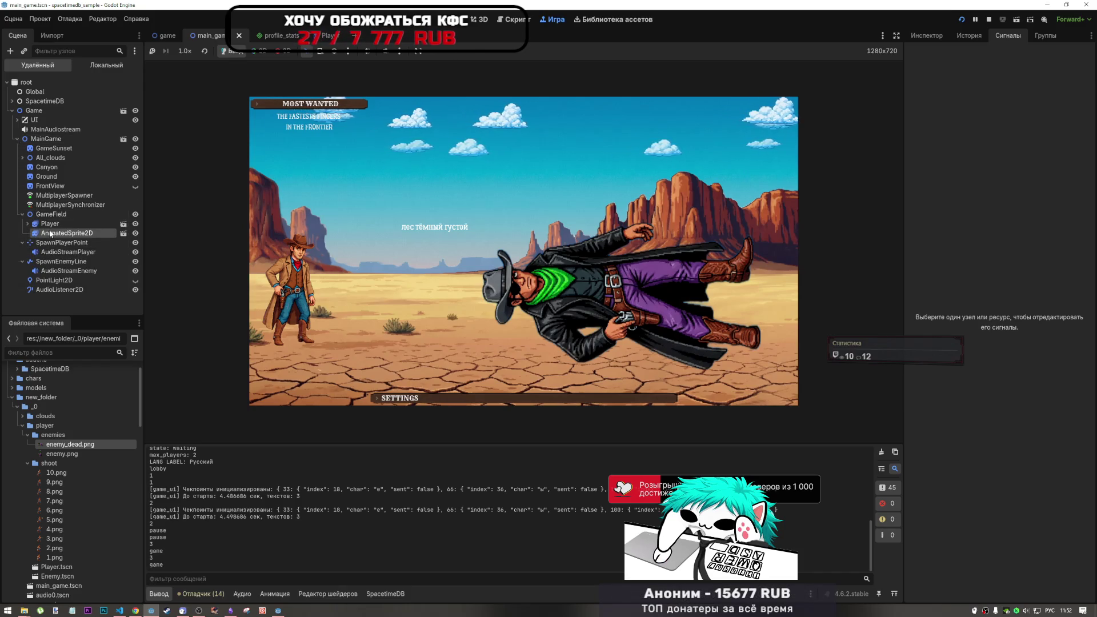
left_click(123, 233)
Step: Inspect the live enemy AnimatedSprite2D's properties and its sprite frames
left_click(927, 36)
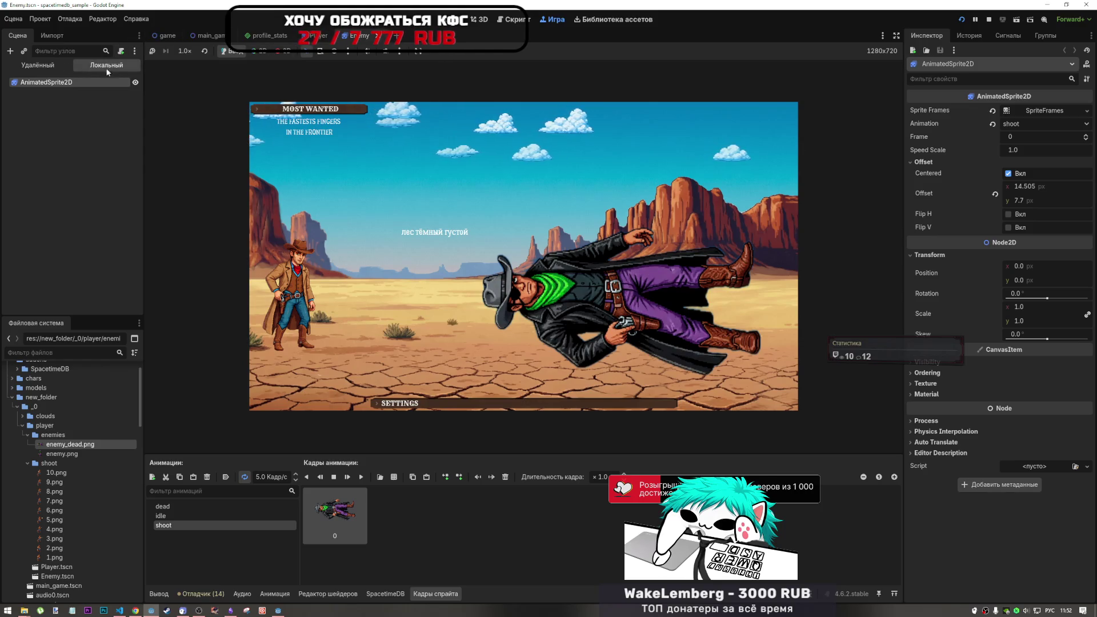
left_click(42, 68)
left_click(55, 235)
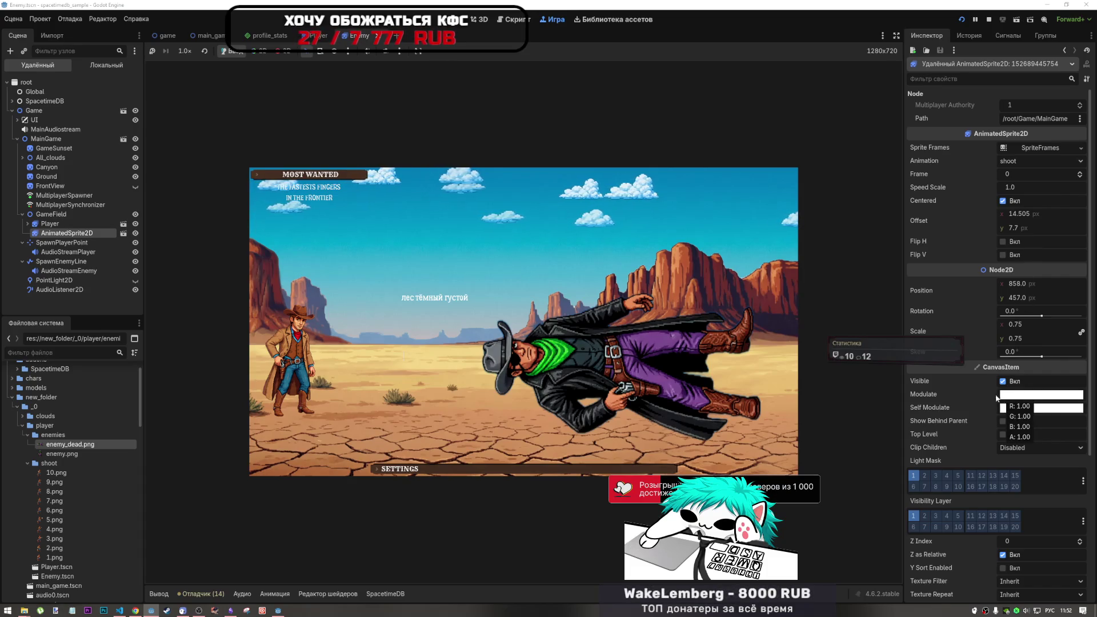
scroll(979, 392, "down", 3)
scroll(979, 392, "up", 3)
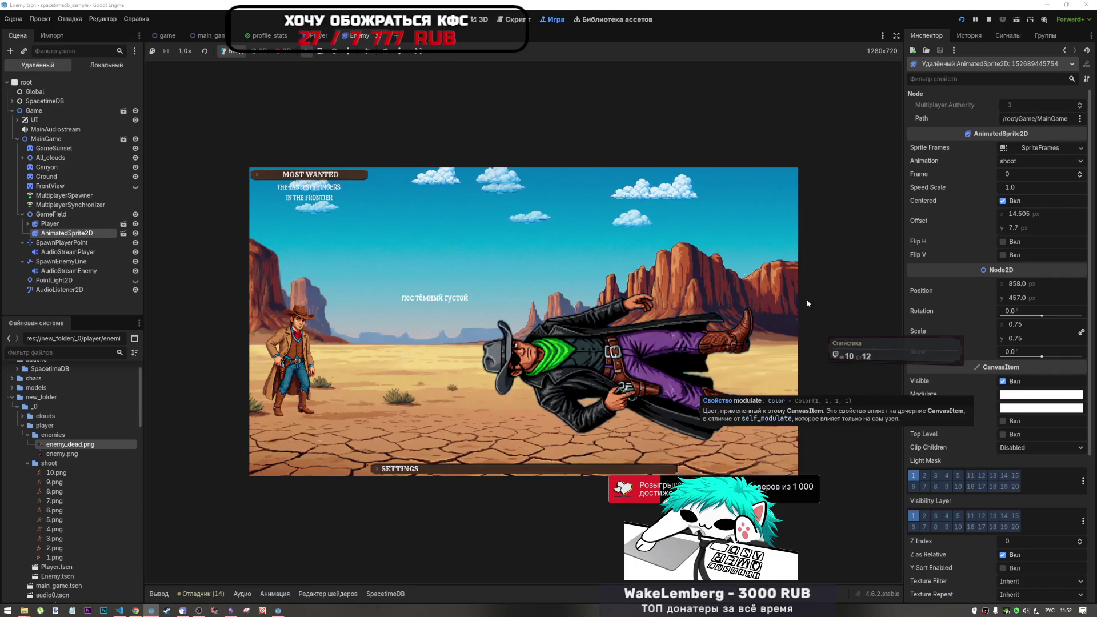
left_click(1040, 150)
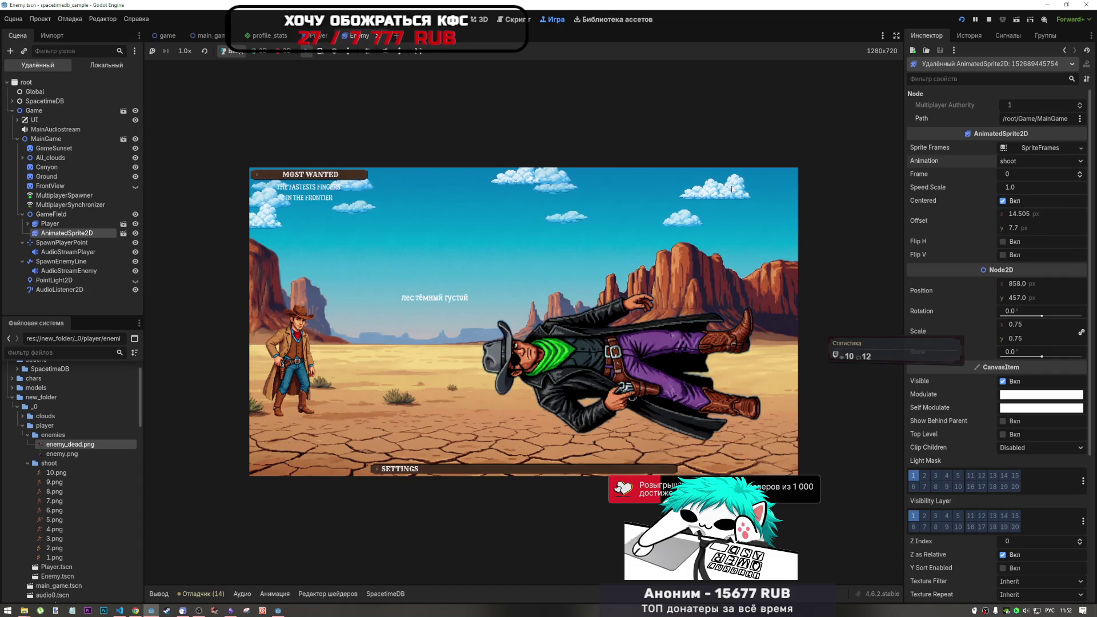
Step: Check the live Player node, then type 'тёмный густой' and 'енщина сажает цветыСобака лает громко' in the duel
left_click(57, 224)
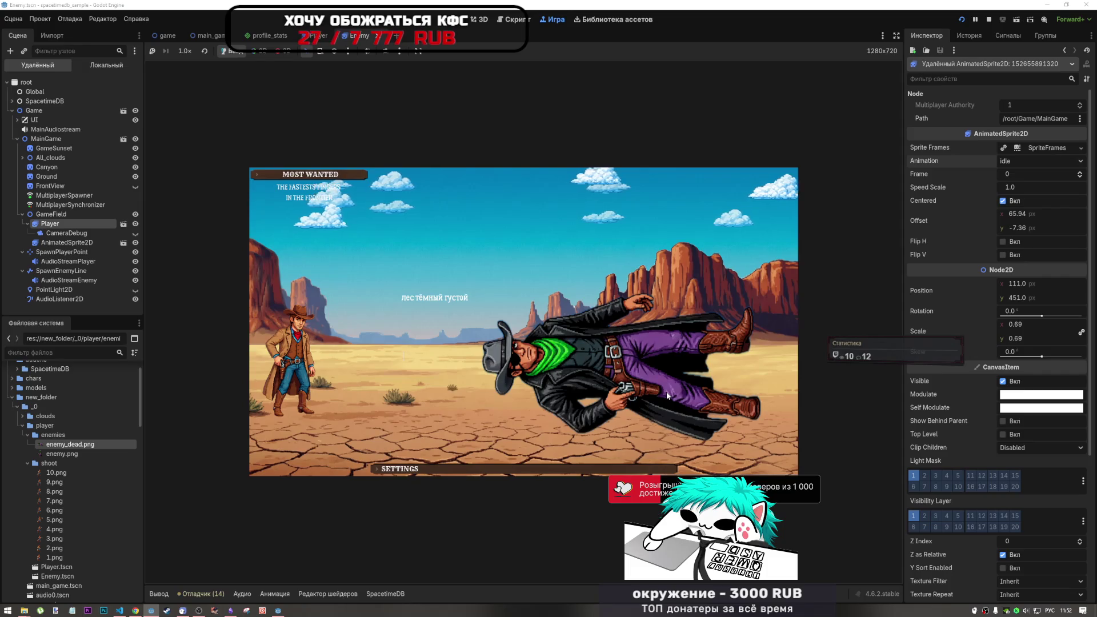
type("тёмны")
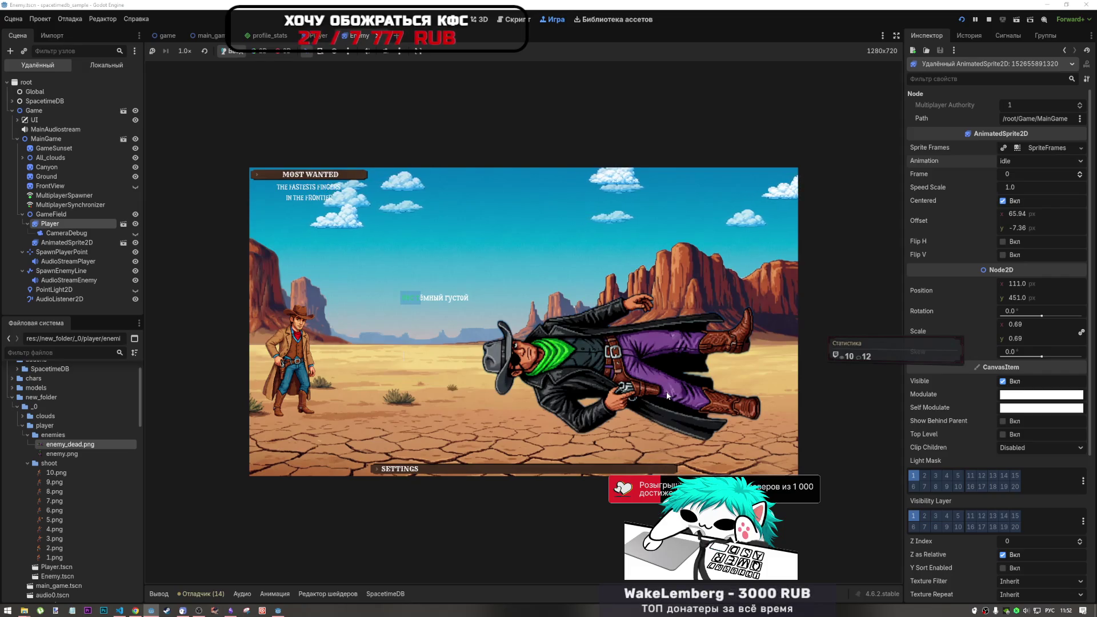
type("й густой")
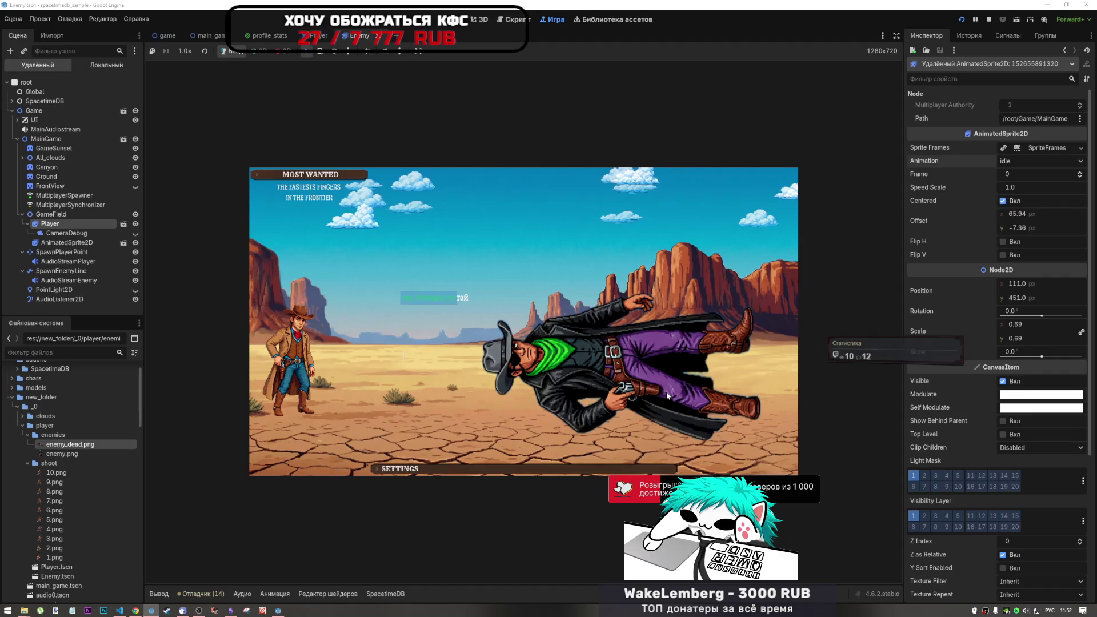
type("енщин")
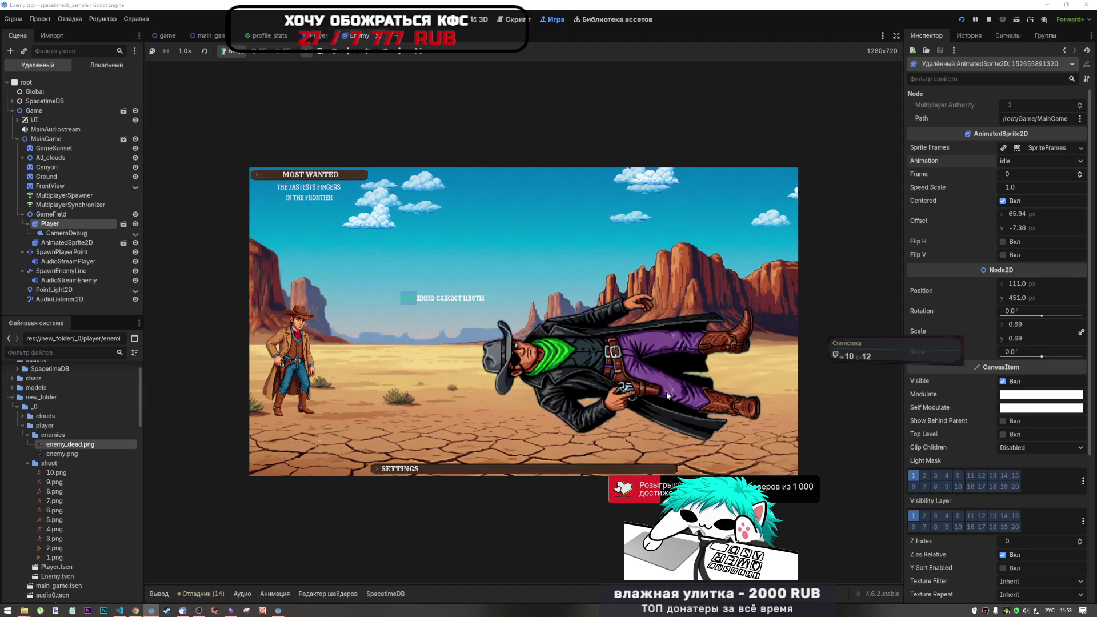
type("а сажает цв")
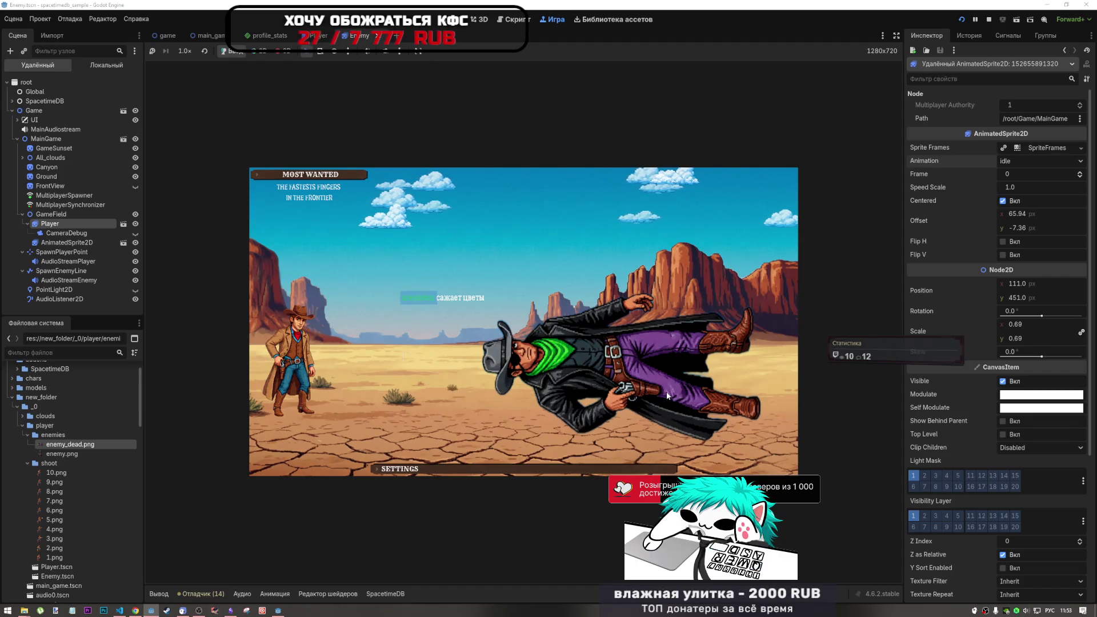
type("еты")
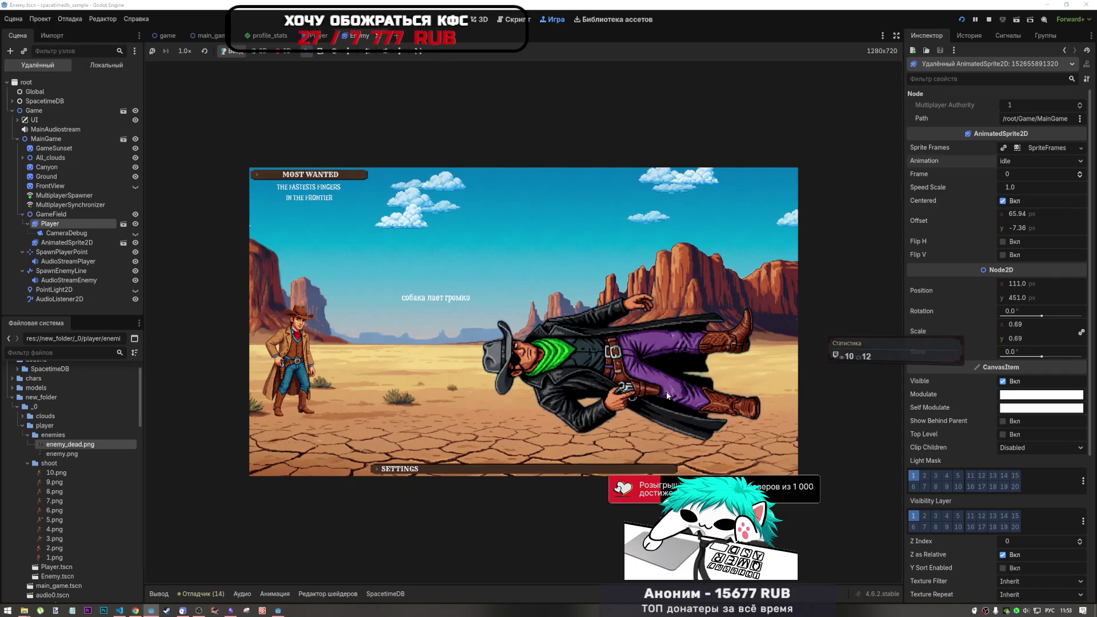
type("Собака лает")
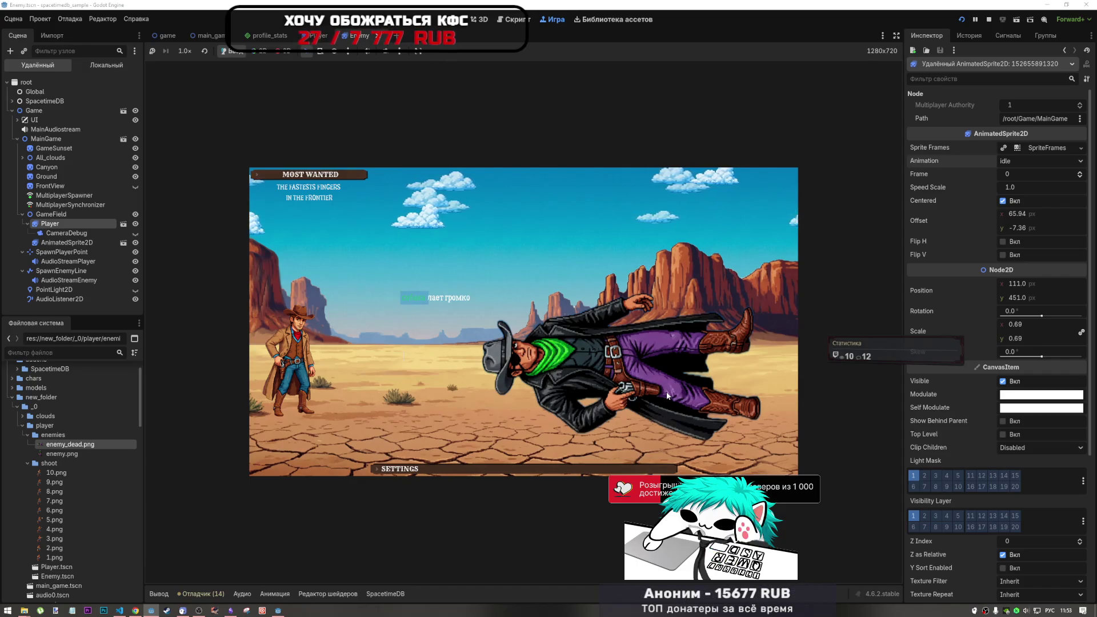
type(" громк")
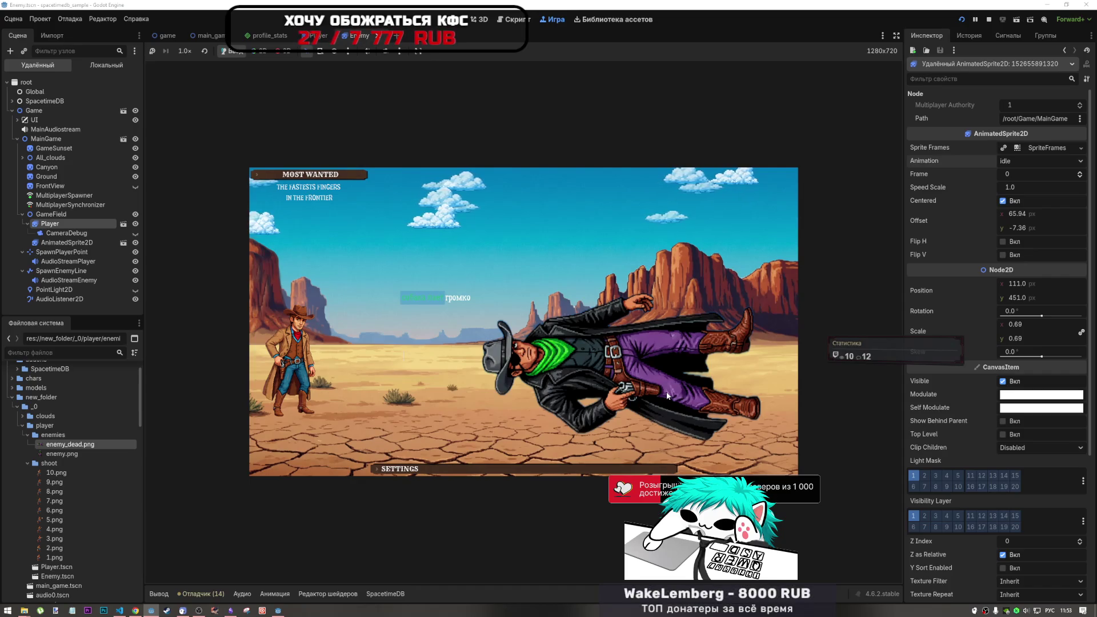
type("о")
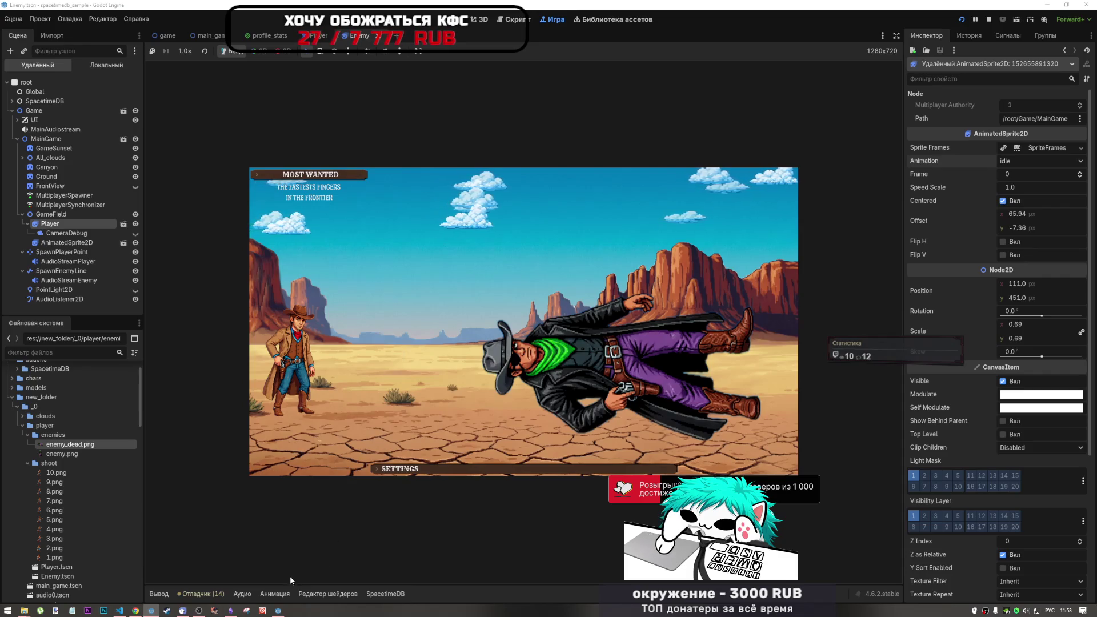
Step: Pause the running match and review the warnings reported during the run
left_click(278, 610)
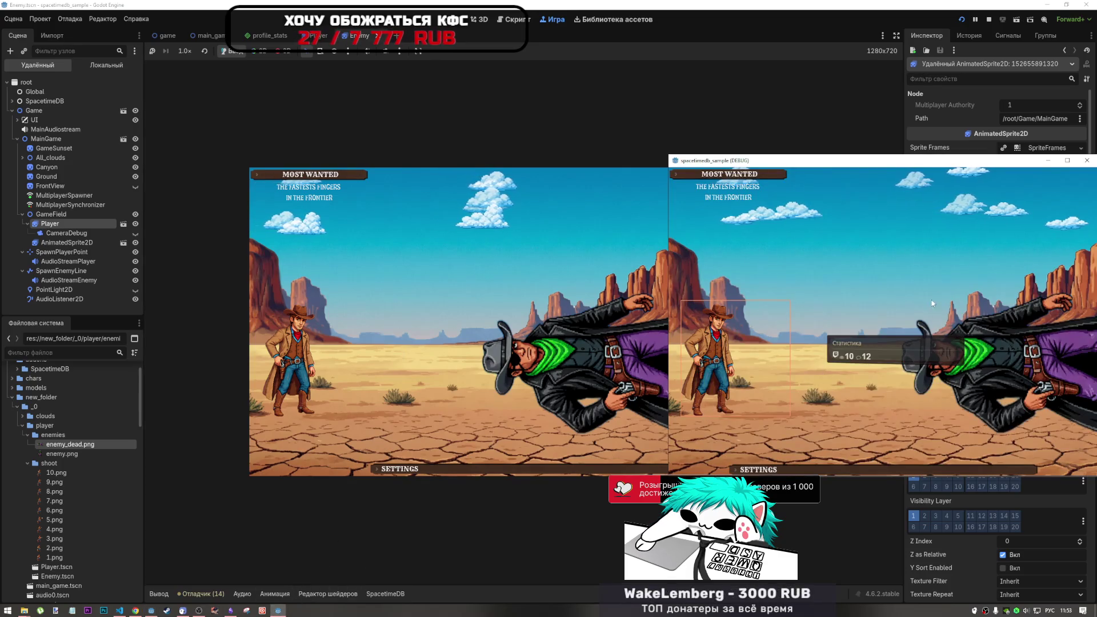
left_click(976, 20)
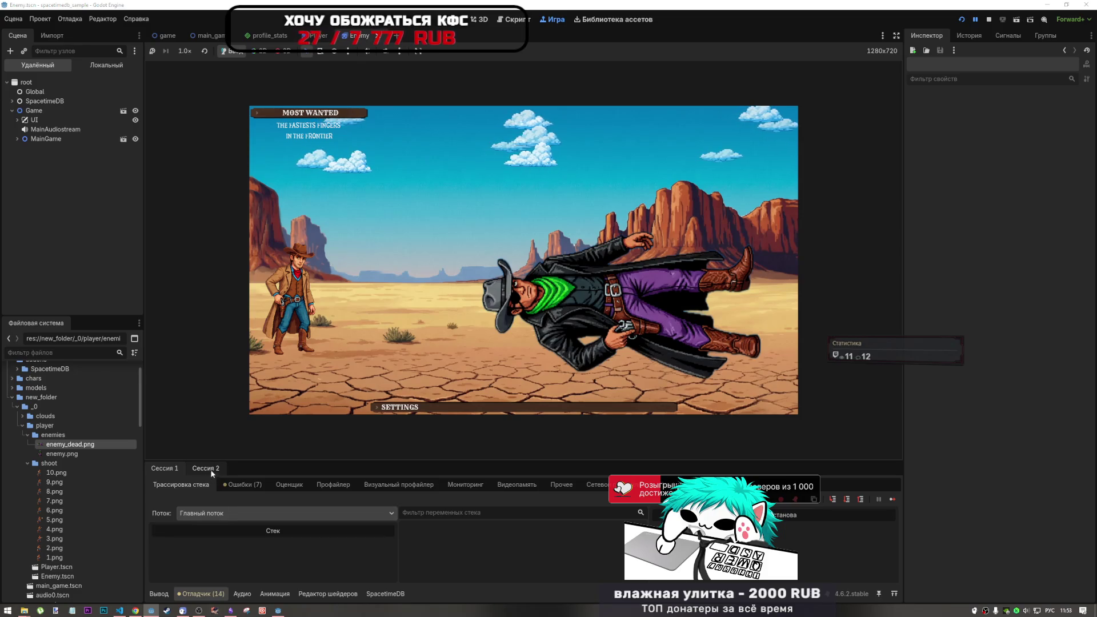
left_click(278, 610)
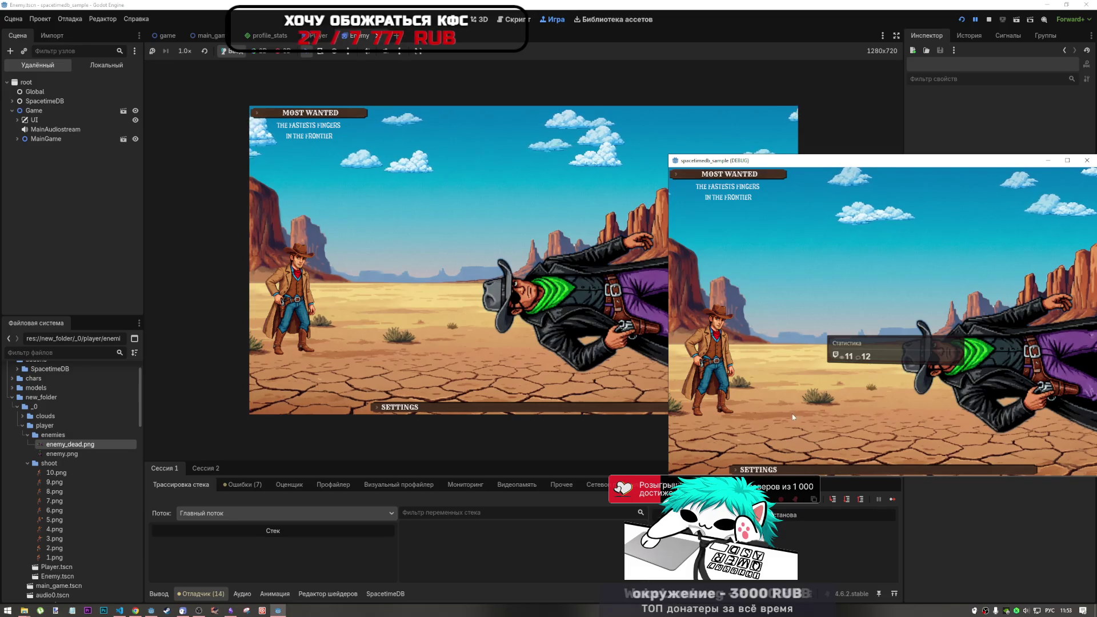
left_click(252, 486)
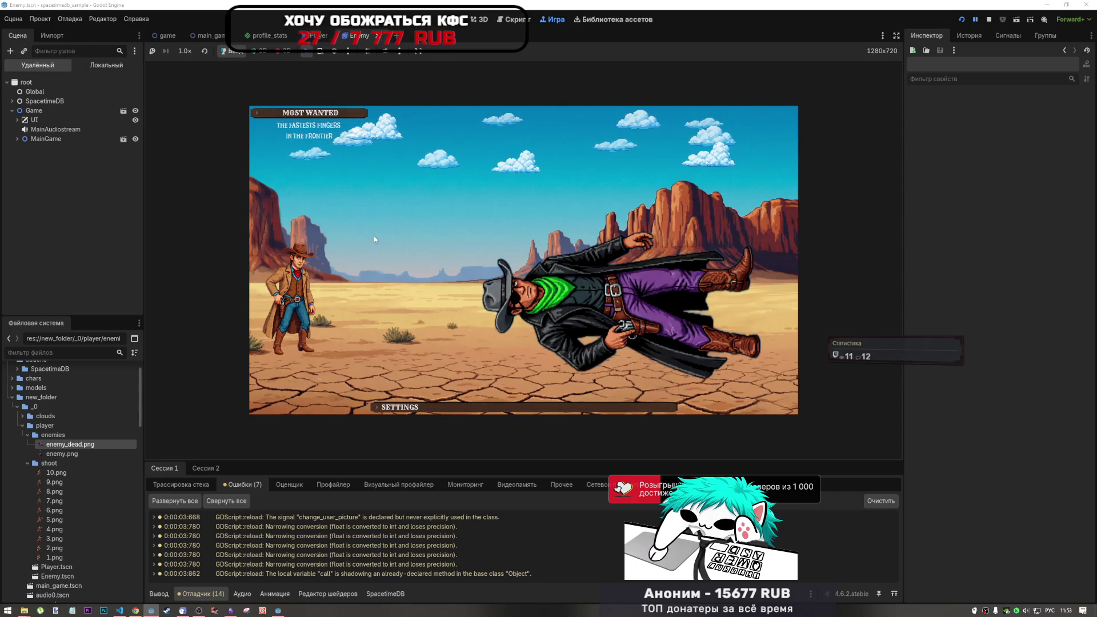
Step: Show the output log and select the LOBBY FINISHED line with 44.0 WPM and 89.65% accuracy
left_click(161, 593)
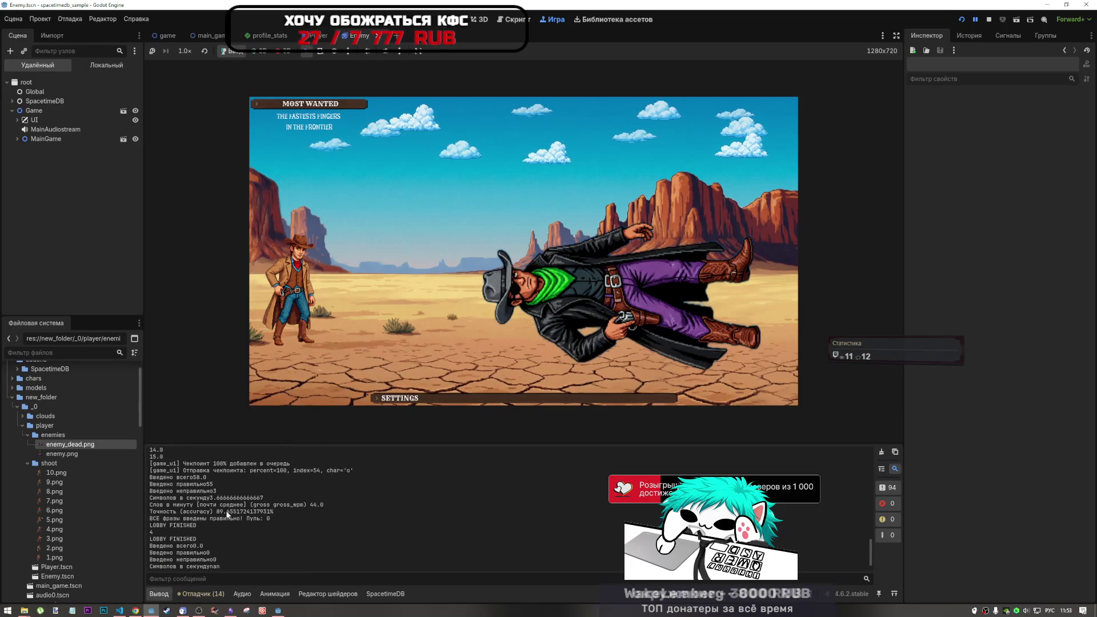
left_click_drag(163, 525, 197, 526)
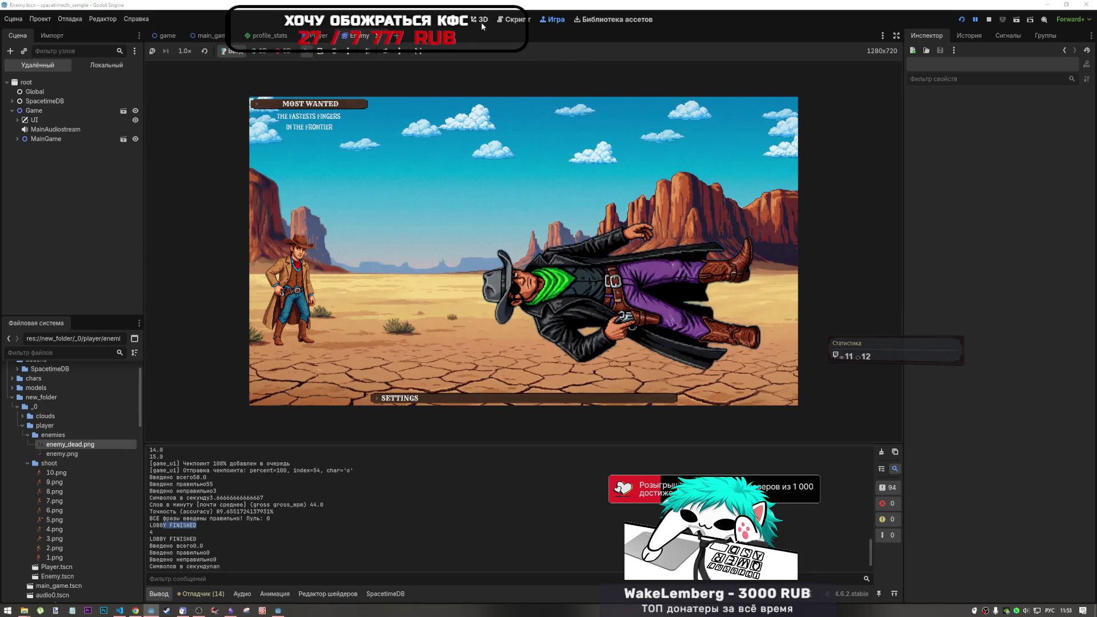
left_click(513, 21)
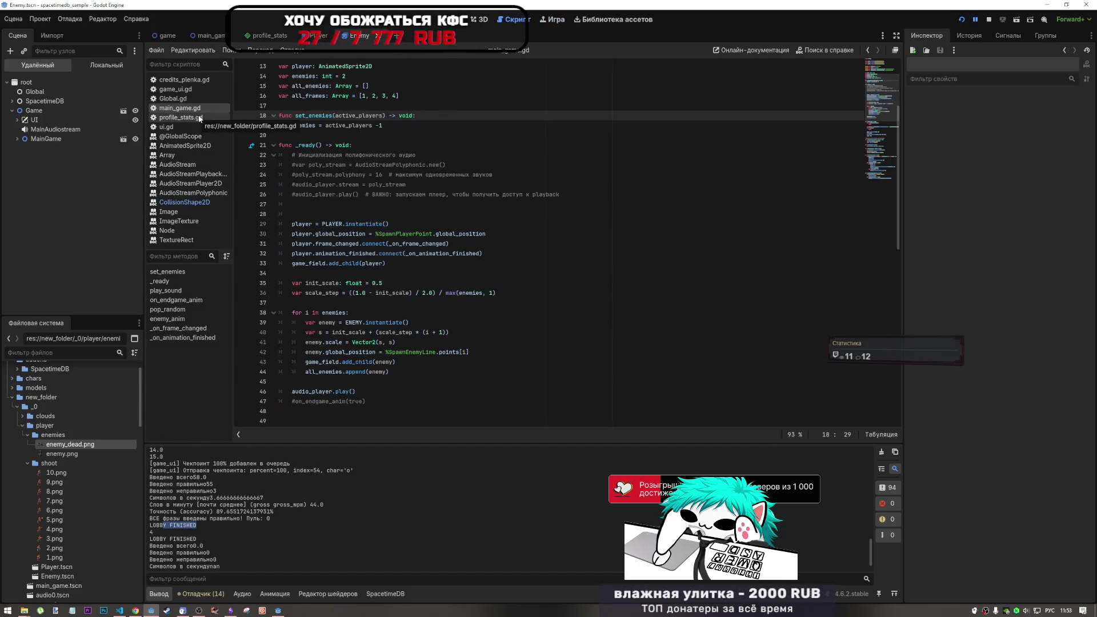
Step: Scroll through main_game.gd and back up to _ready(), then stop the running game
scroll(298, 507, "down", 2)
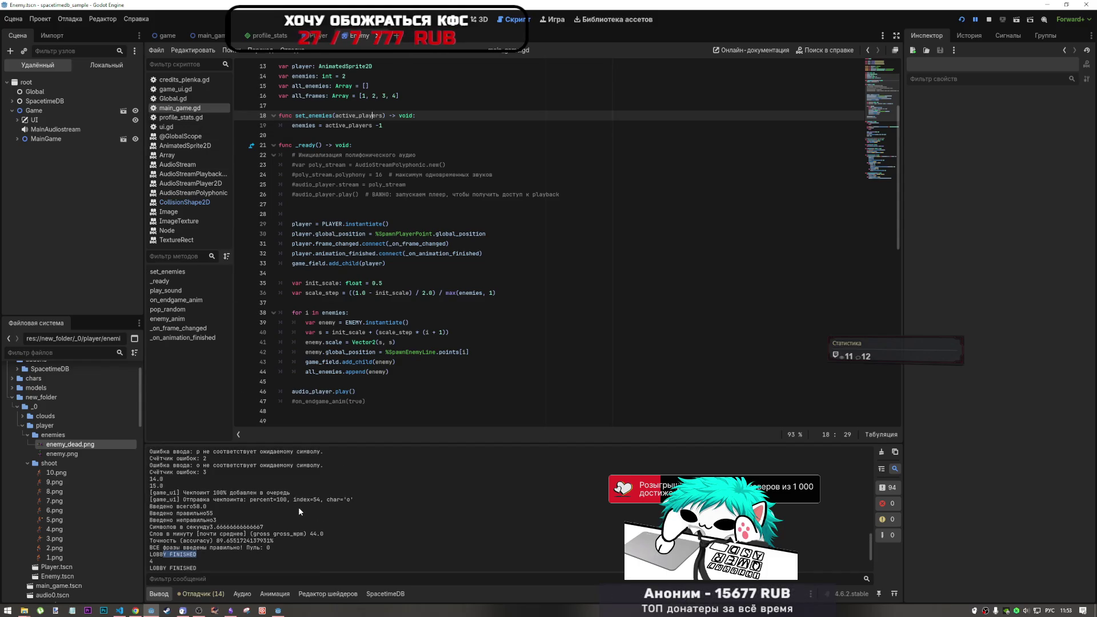
scroll(445, 298, "down", 8)
scroll(445, 297, "down", 7)
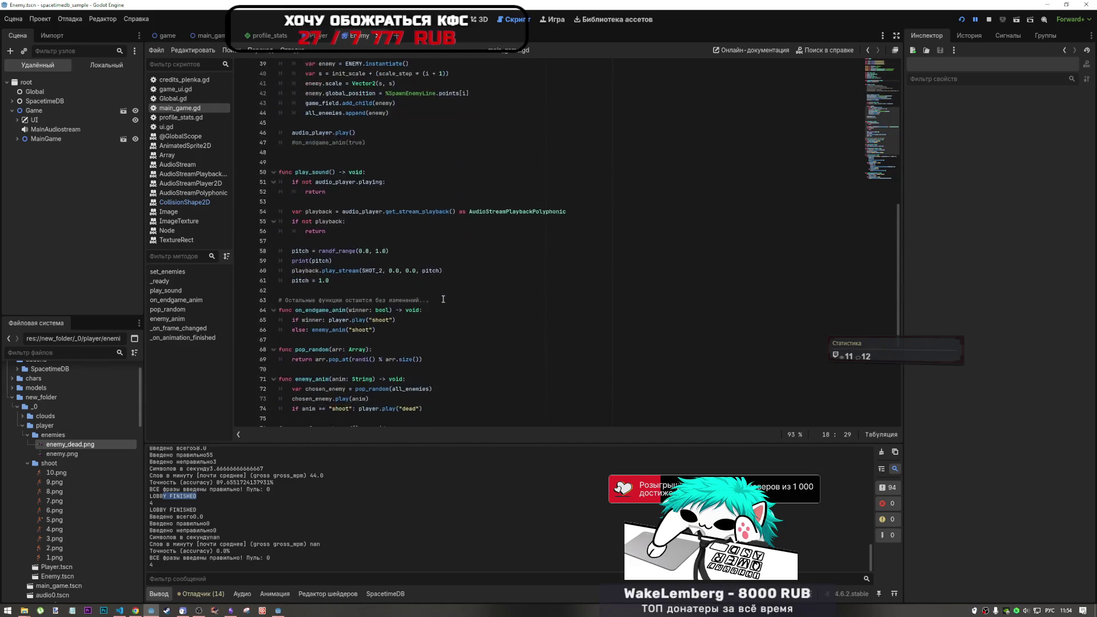
scroll(439, 302, "up", 13)
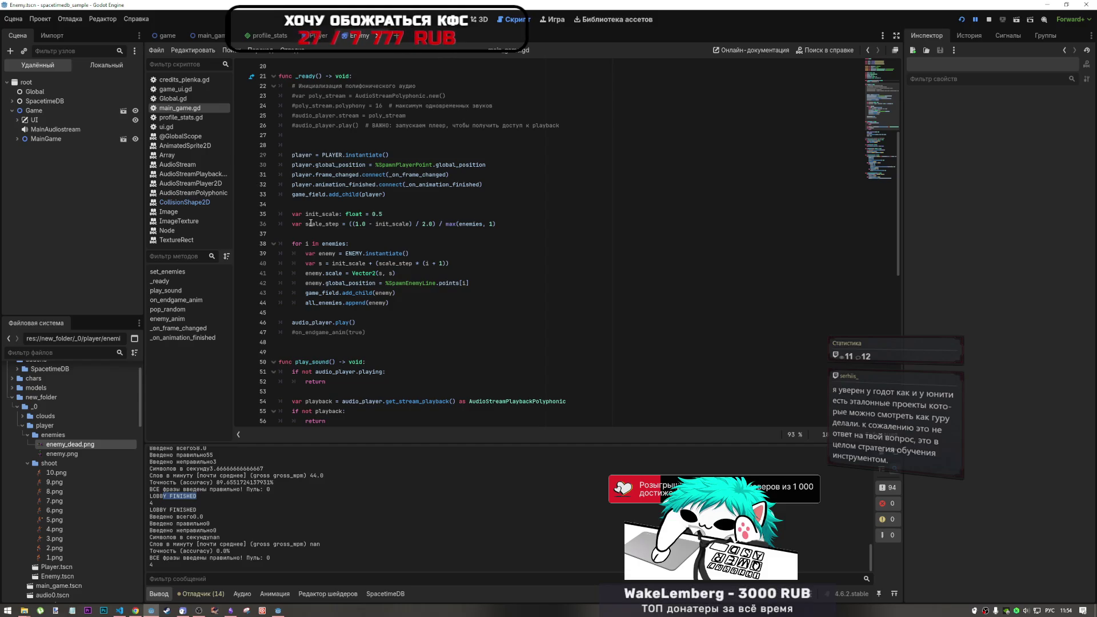
left_click(989, 19)
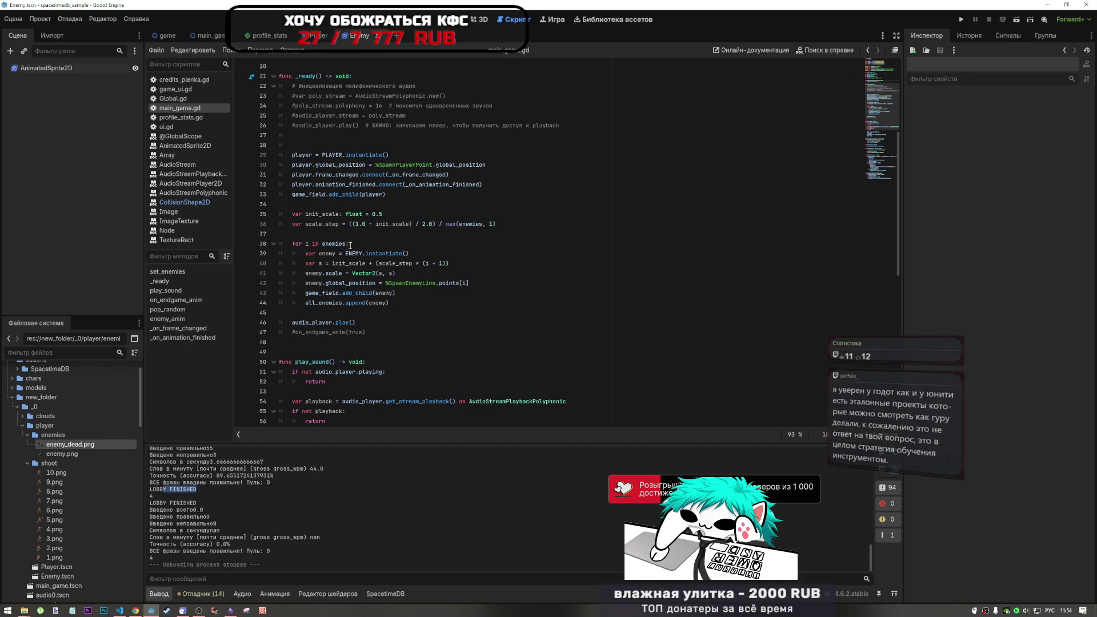
Step: Read the _ready loop in main_game.gd that instantiates enemies scaled up from init_scale 0.5
mouse_move(343, 253)
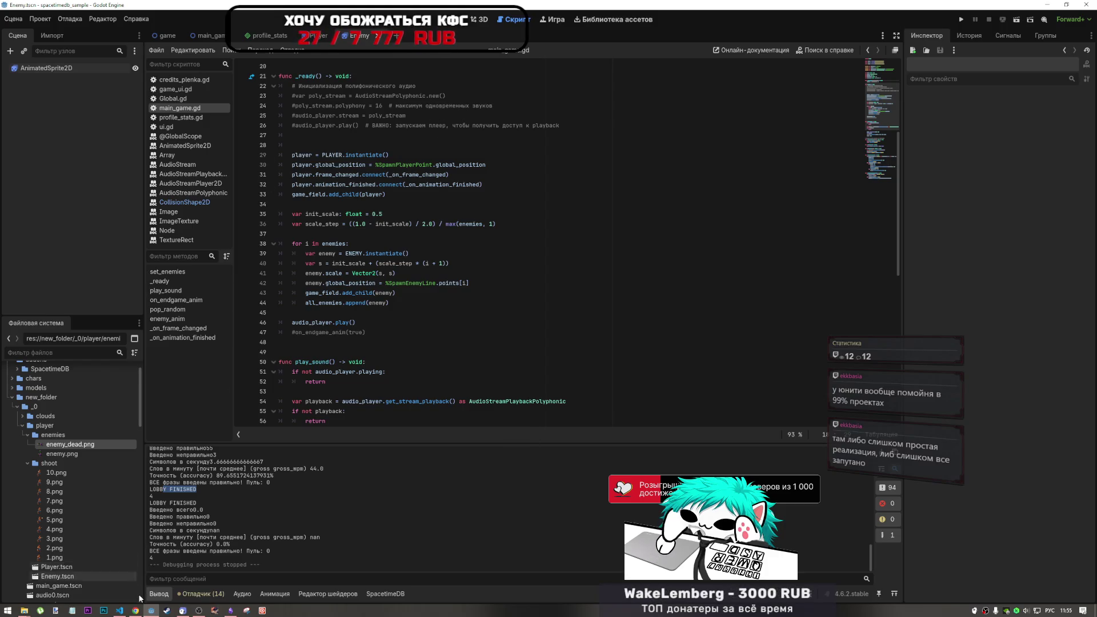
mouse_move(135, 608)
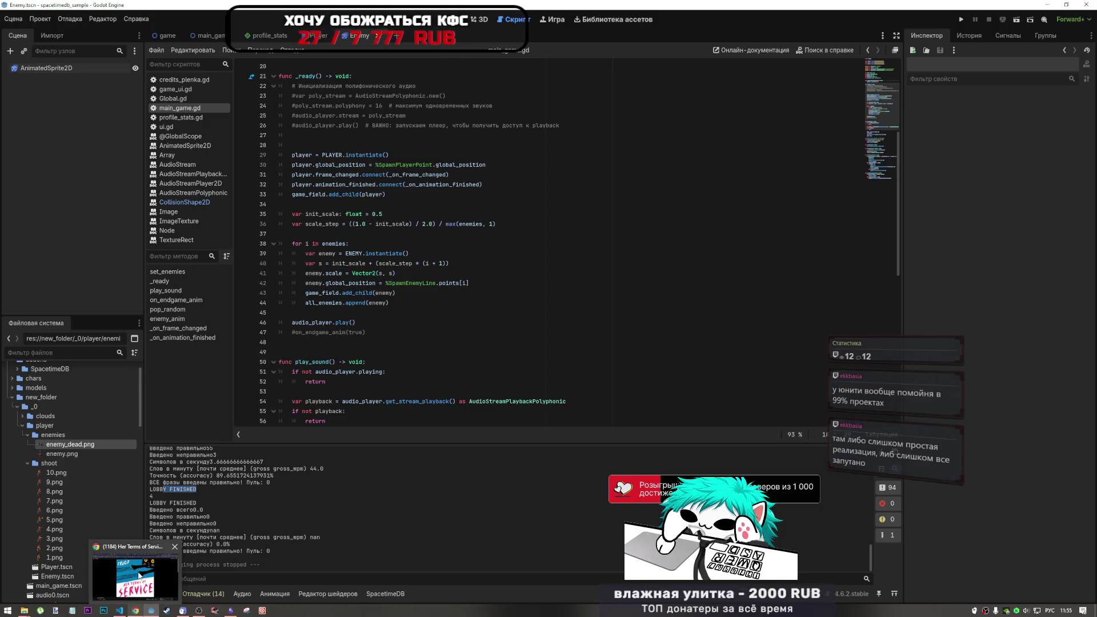
left_click(138, 576)
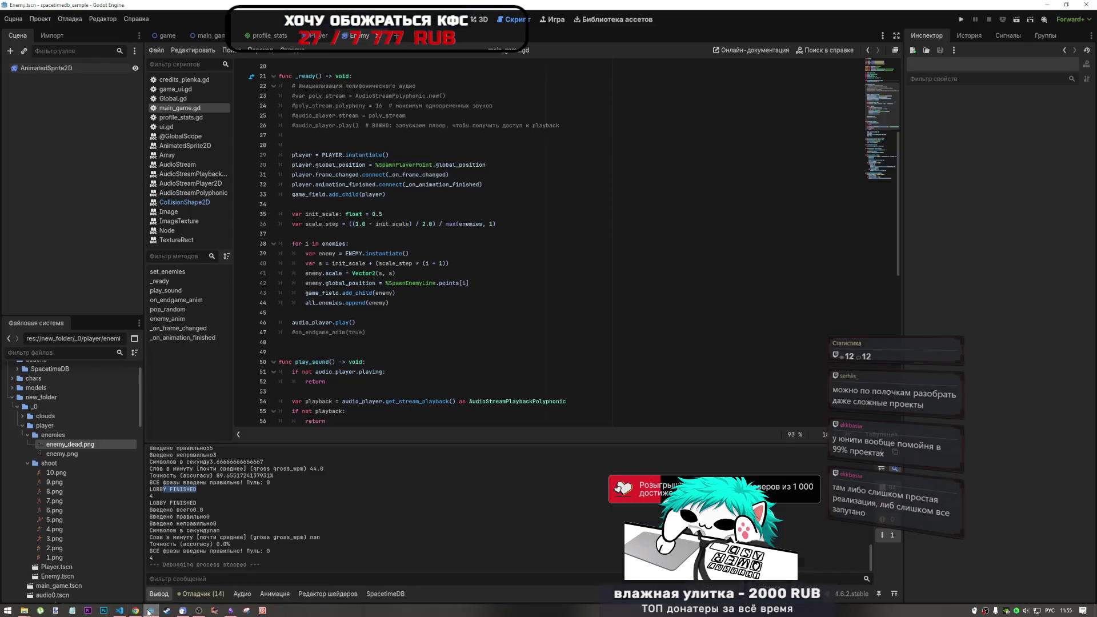
key("alt+Tab")
left_click(471, 333)
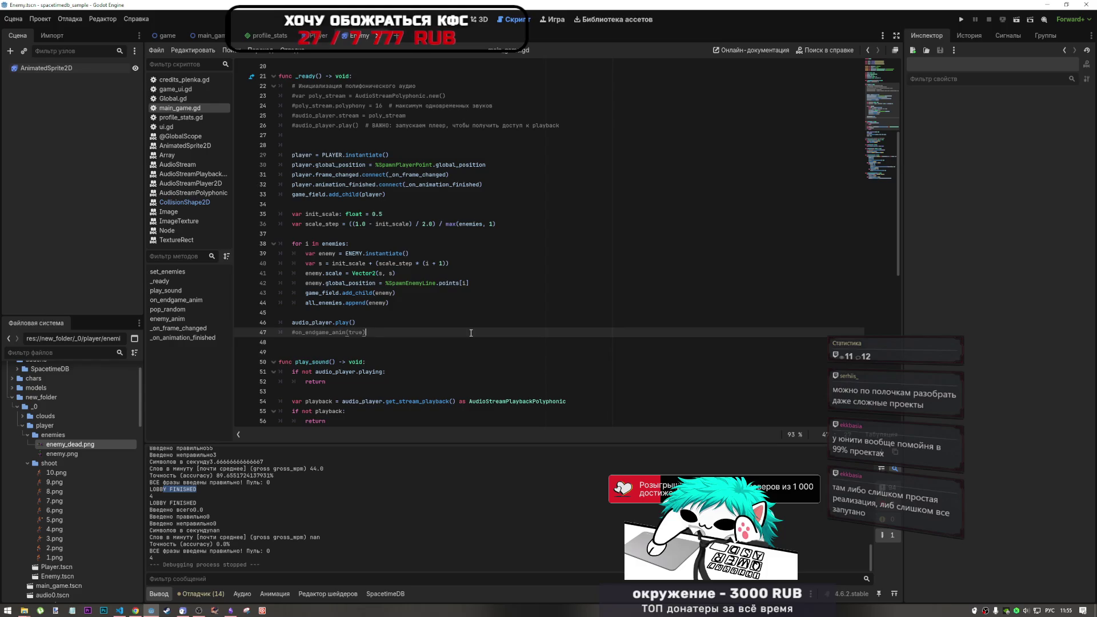
Step: Place the caret on empty line 48 and scroll up to the constant preloads and variable declarations
left_click(464, 342)
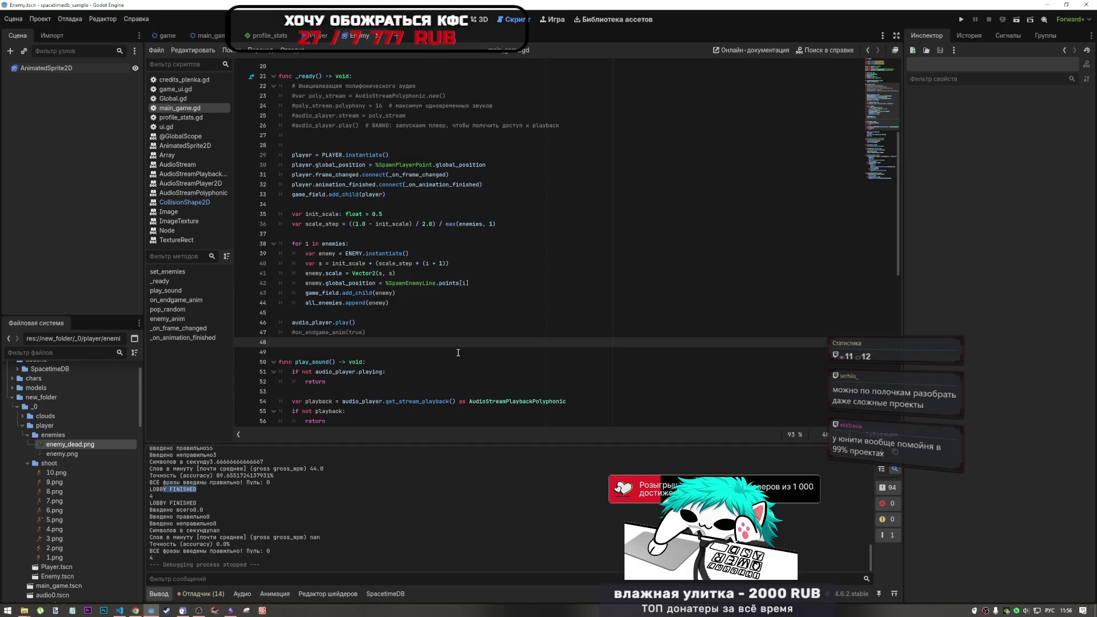
scroll(457, 352, "down", 3)
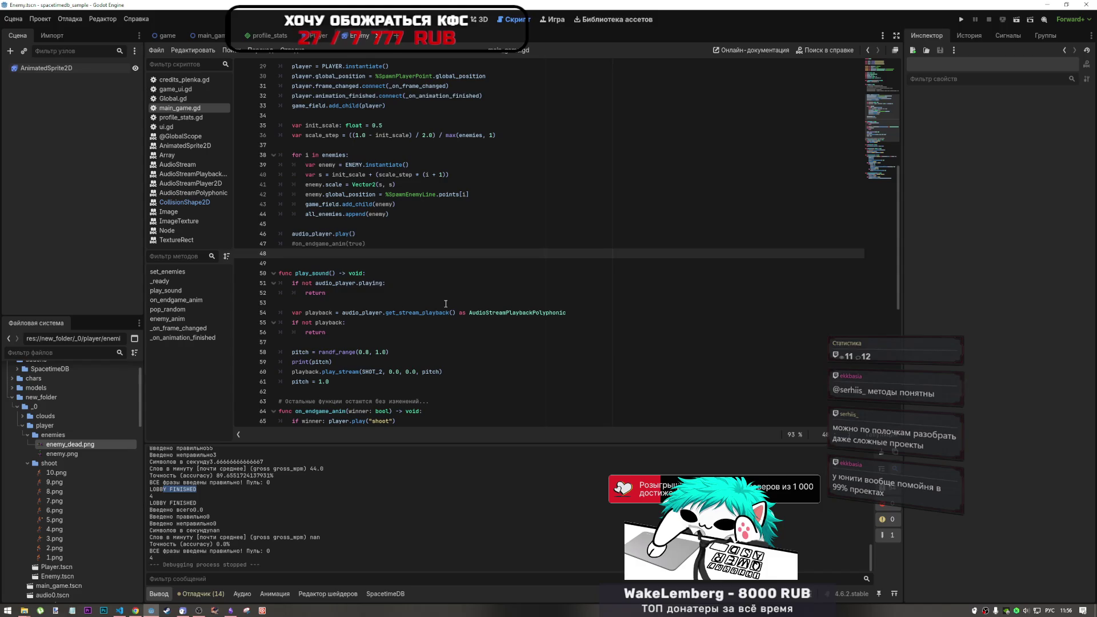
scroll(446, 301, "up", 3)
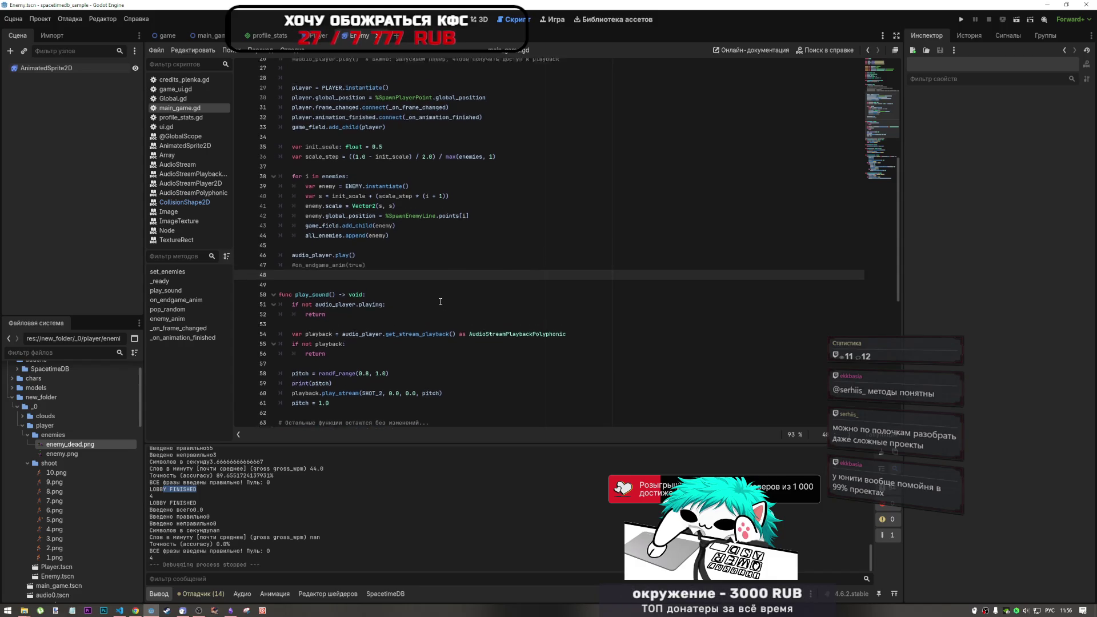
scroll(440, 301, "up", 6)
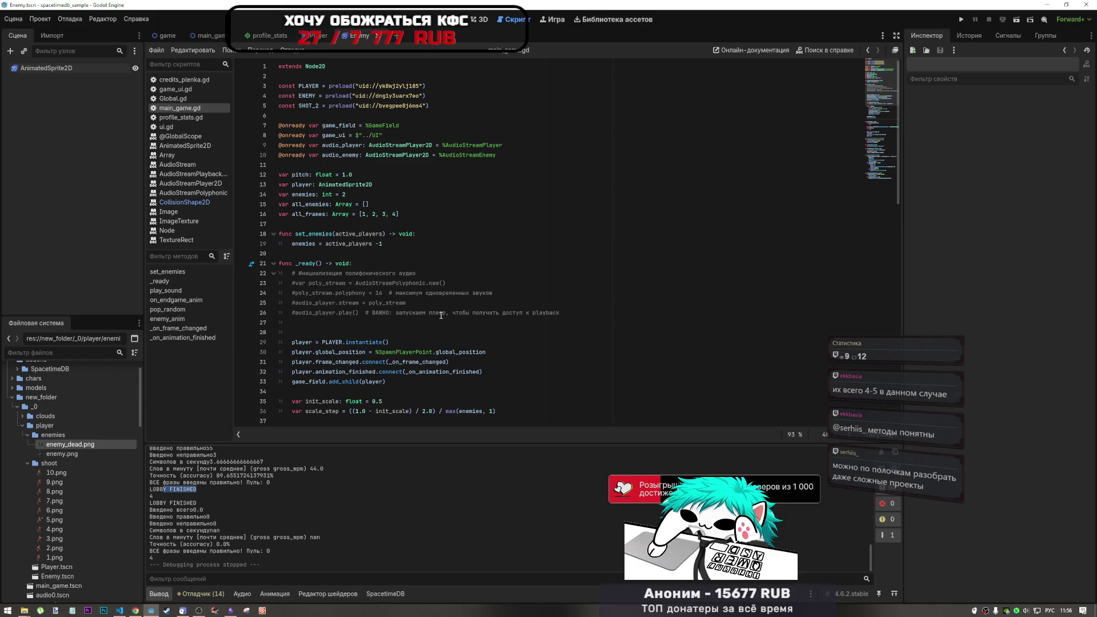
left_click(136, 609)
Step: Pause the 'Her Terms of Service' video at 2:03 and return to the Godot editor
left_click(486, 414)
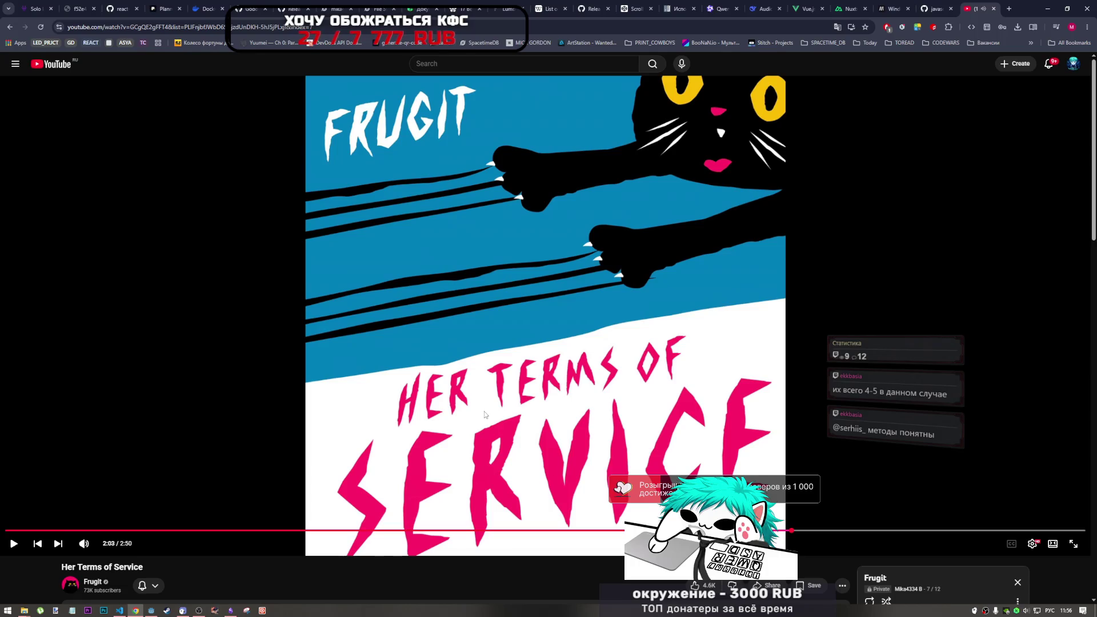
left_click(151, 610)
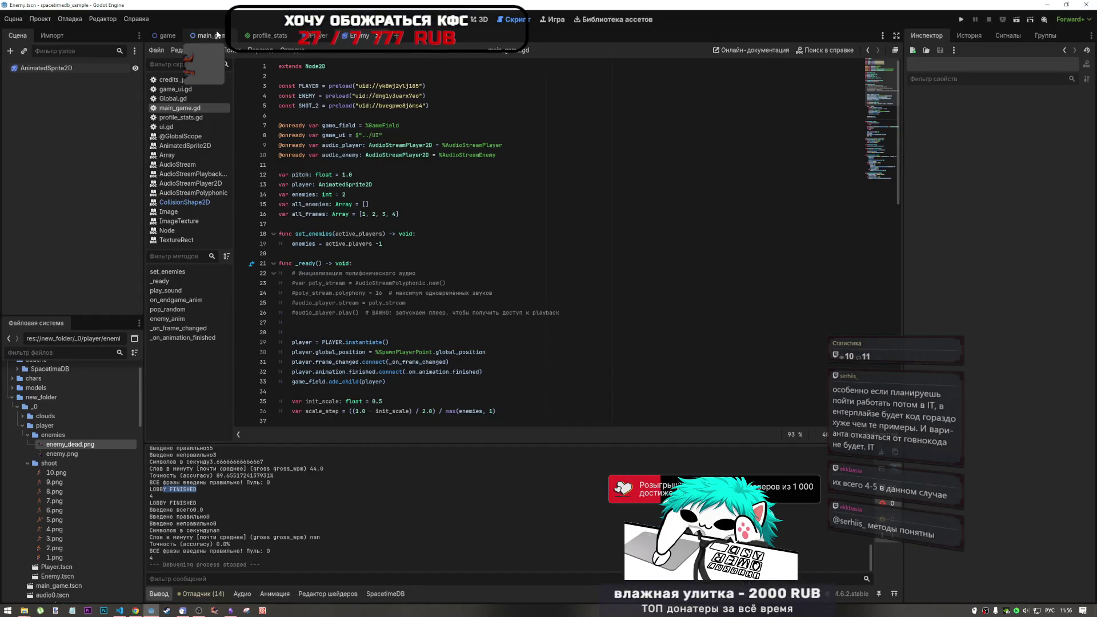
Step: Open main_game.tscn, select the MainGame root node, and view its desert scene in the 2D workspace
left_click(217, 35)
left_click(34, 87)
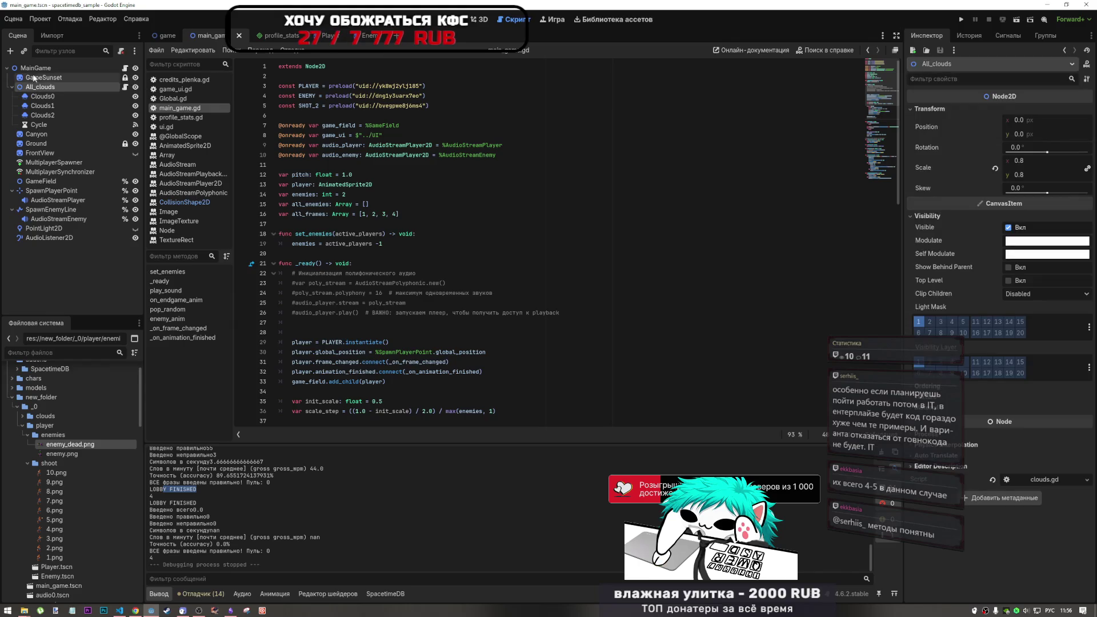
left_click(35, 68)
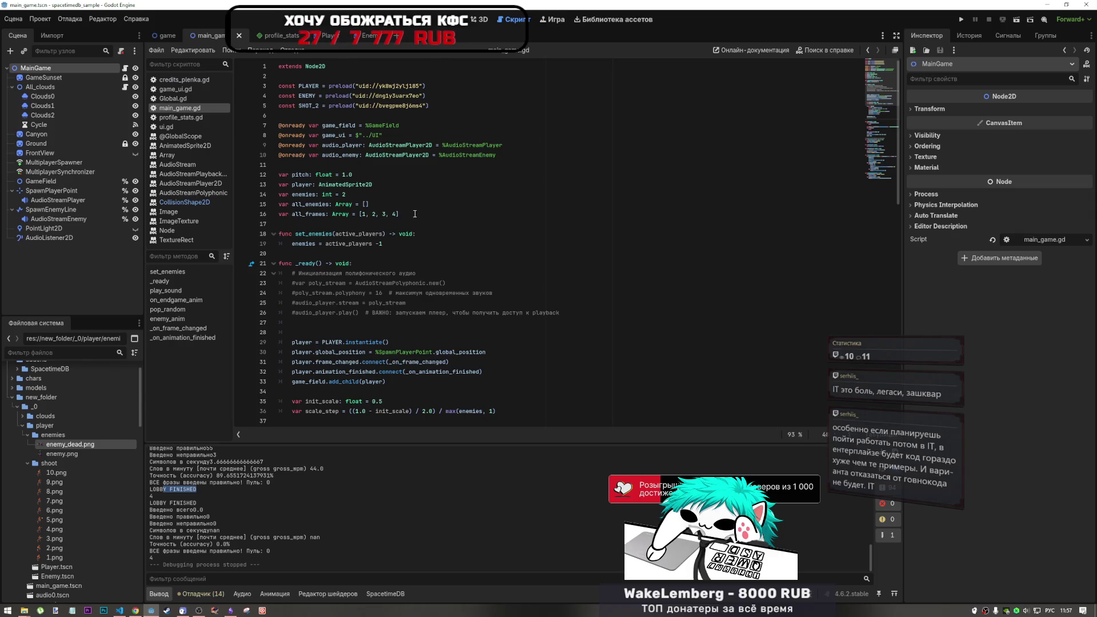
left_click(415, 213)
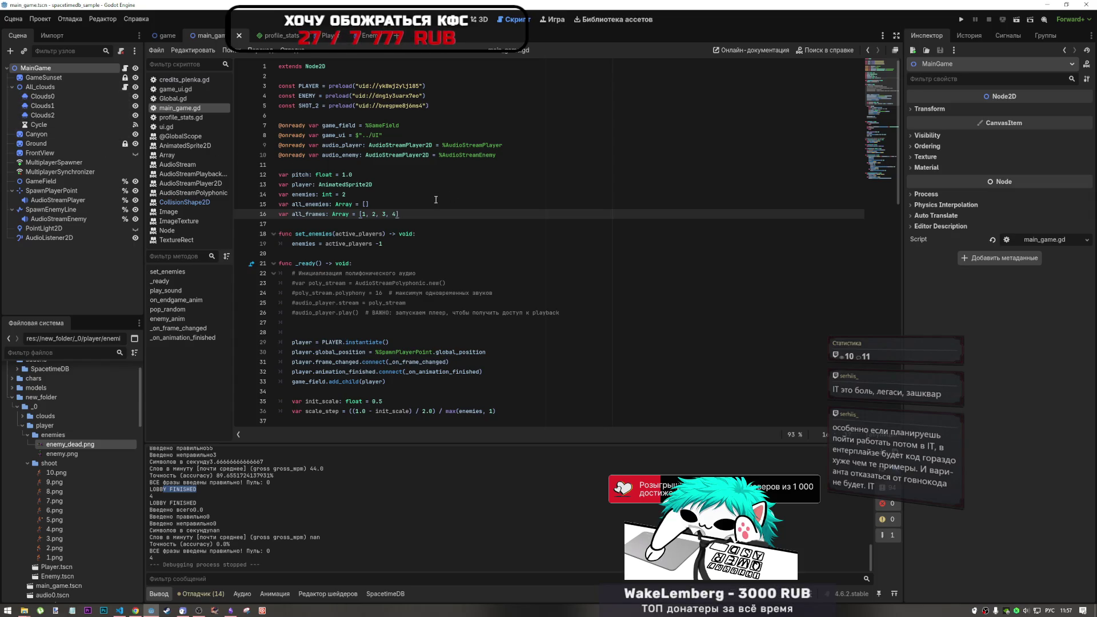
key("ctrl+F1")
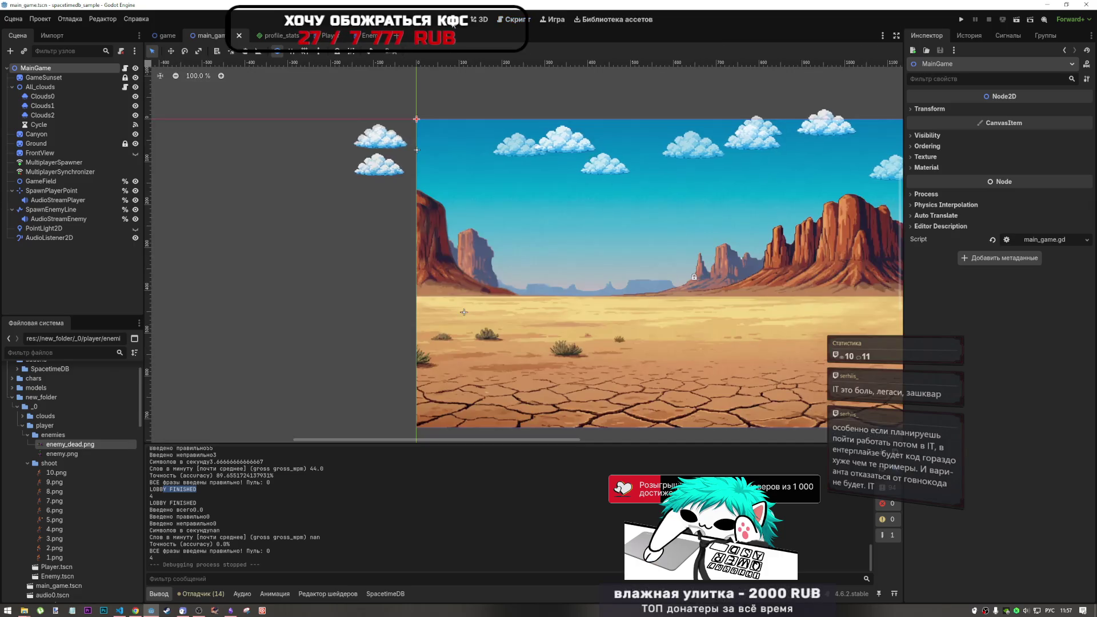